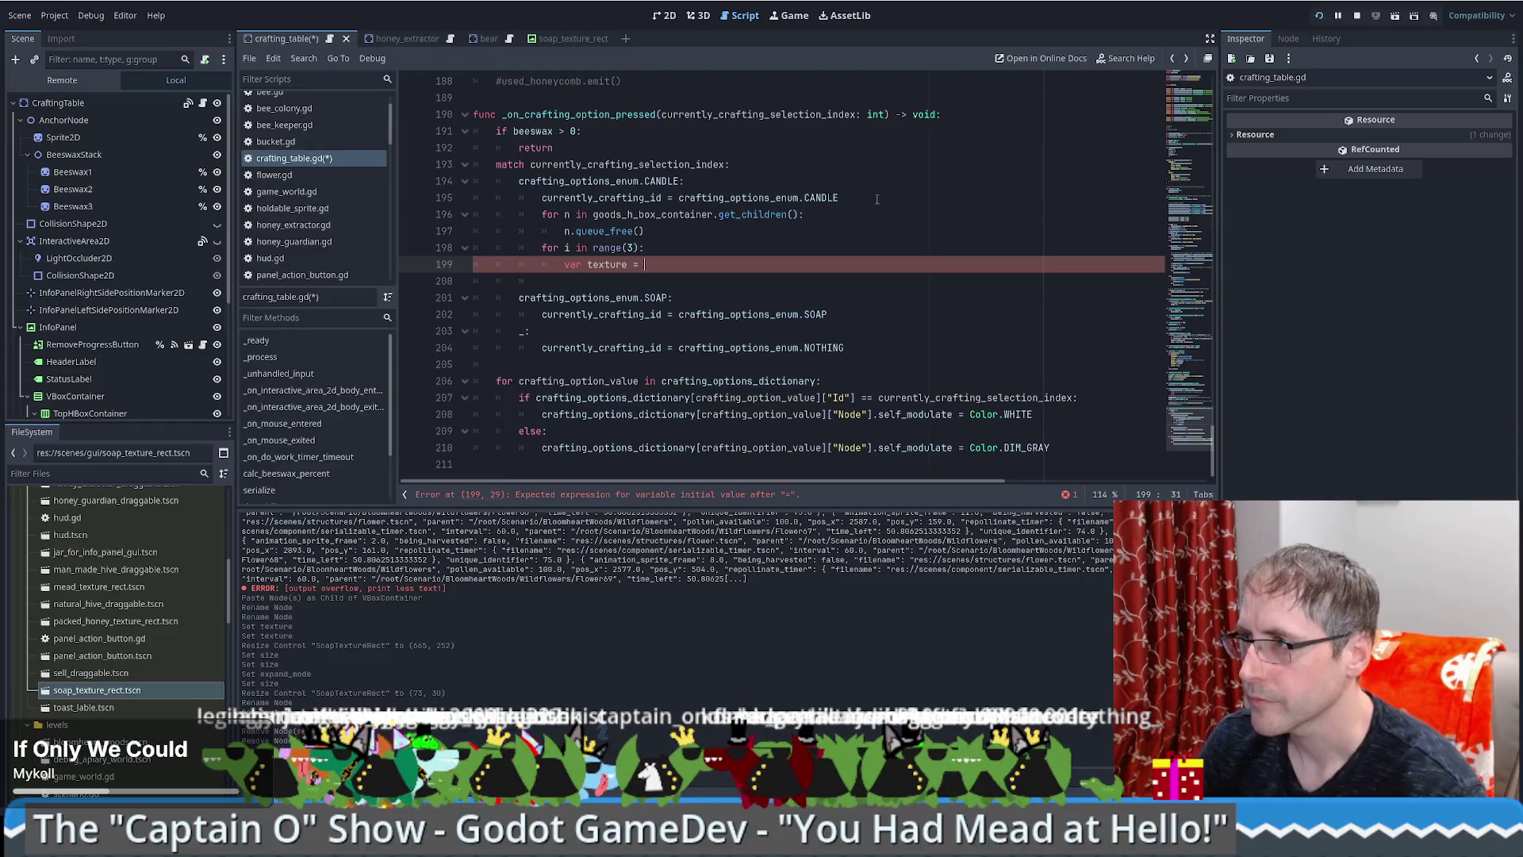
Step: Move the unfinished loop block from the candle case into the matching-option branch
{"action": "key", "text": "BackSpace"}
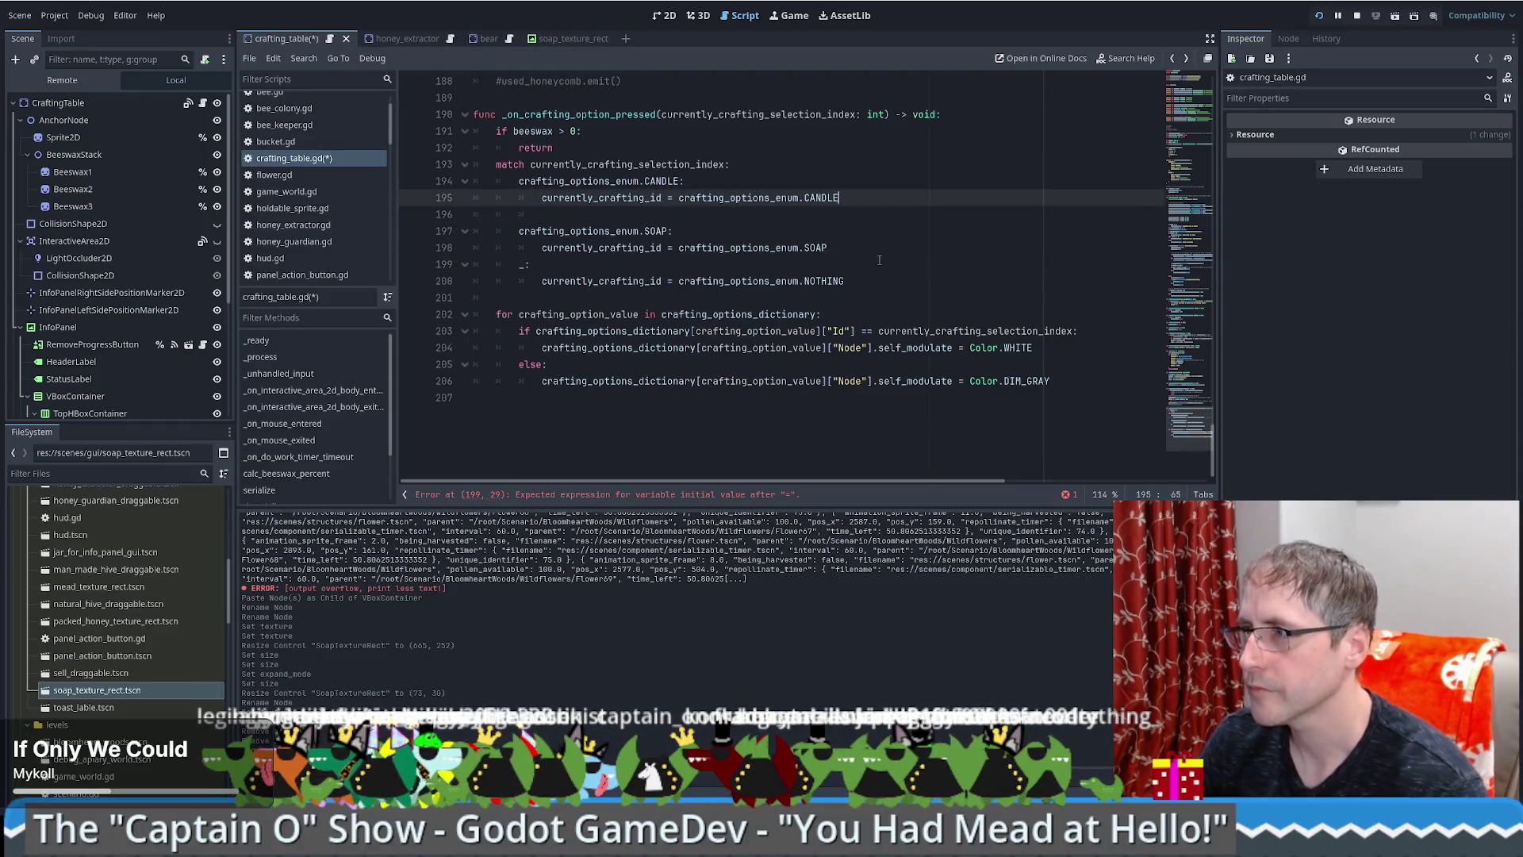
{"action": "left_click", "coordinate": [1077, 364]}
{"action": "left_click", "coordinate": [1078, 347]}
{"action": "key", "text": "ctrl+v"}
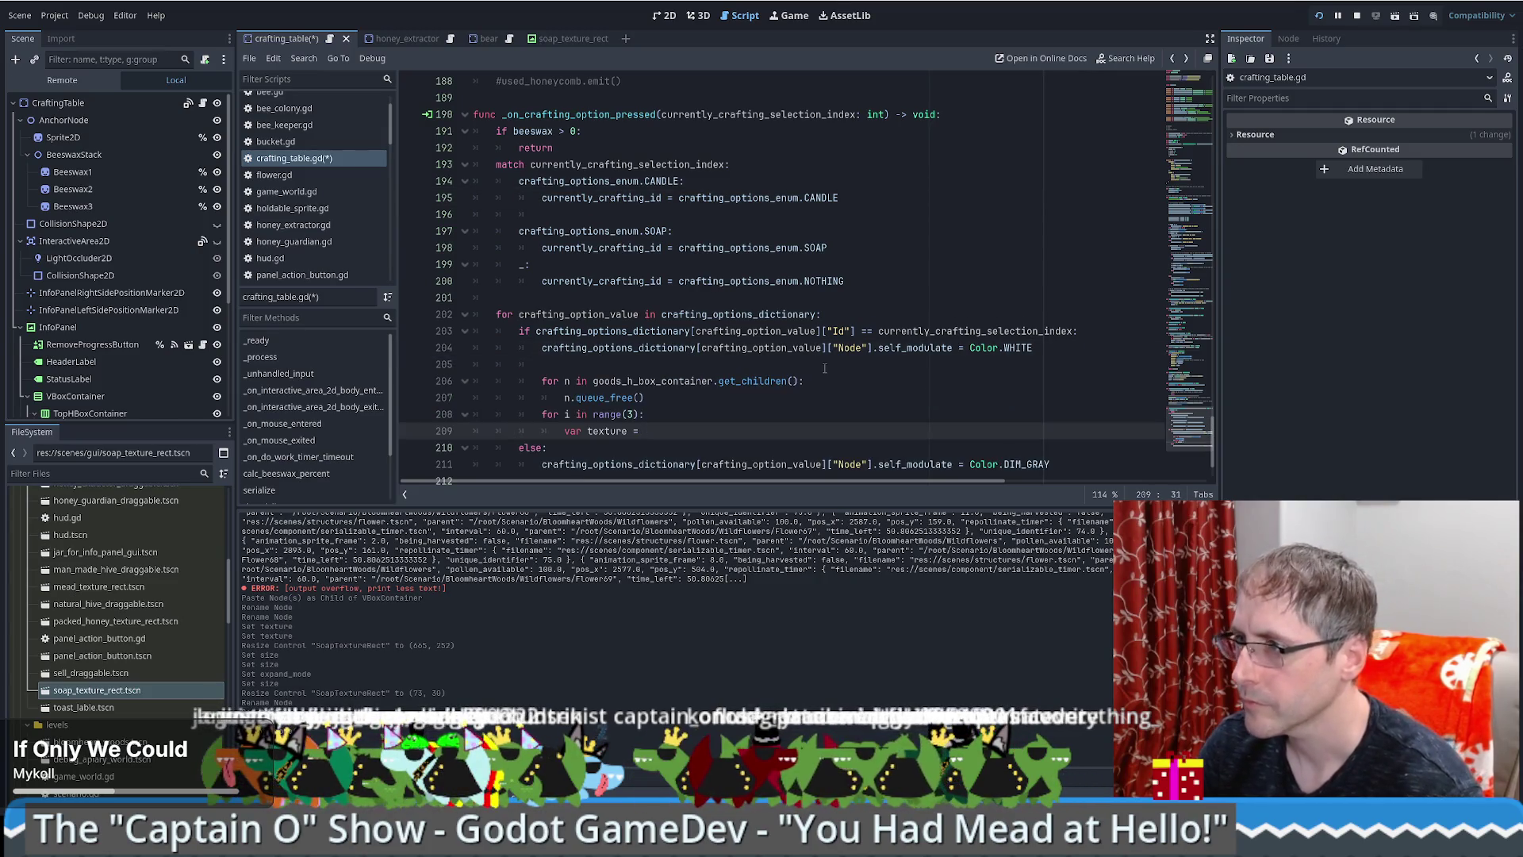
Step: Set texture to crafting_options_dictionary[crafting_option_value]["ProgressNode"].instantiate() inside the loop
{"action": "left_click_drag", "start_coordinate": [542, 331], "coordinate": [830, 331]}
{"action": "middle_click", "coordinate": [682, 414]}
{"action": "type", "text": "[i"}
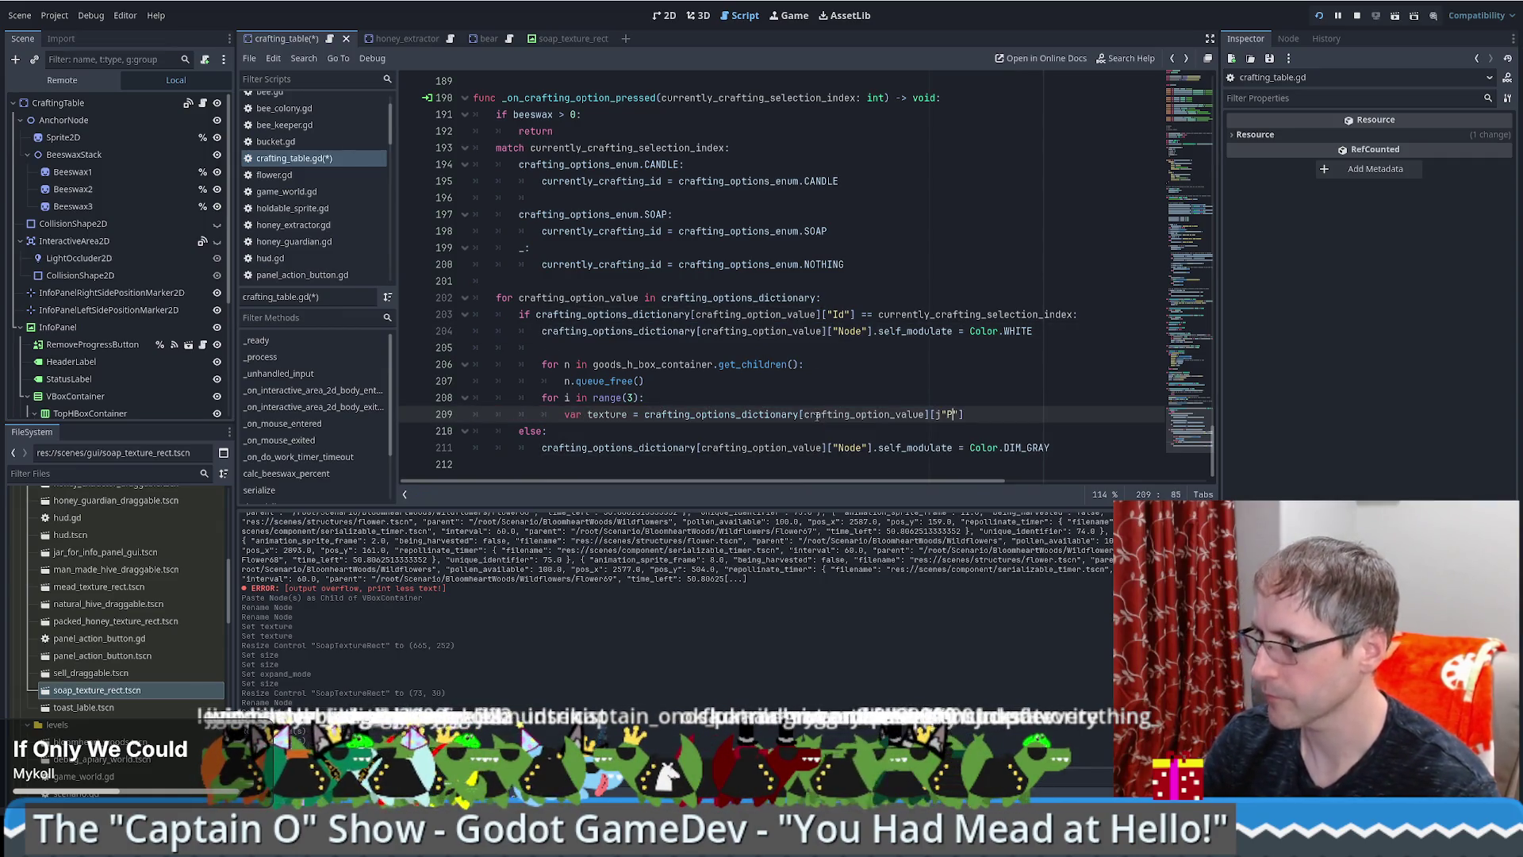
{"action": "key", "text": "Left"}
{"action": "key", "text": "Left"}
{"action": "key", "text": "BackSpace"}
{"action": "key", "text": "Right"}
{"action": "key", "text": "Right"}
{"action": "type", "text": "gressNode\"].ins"}
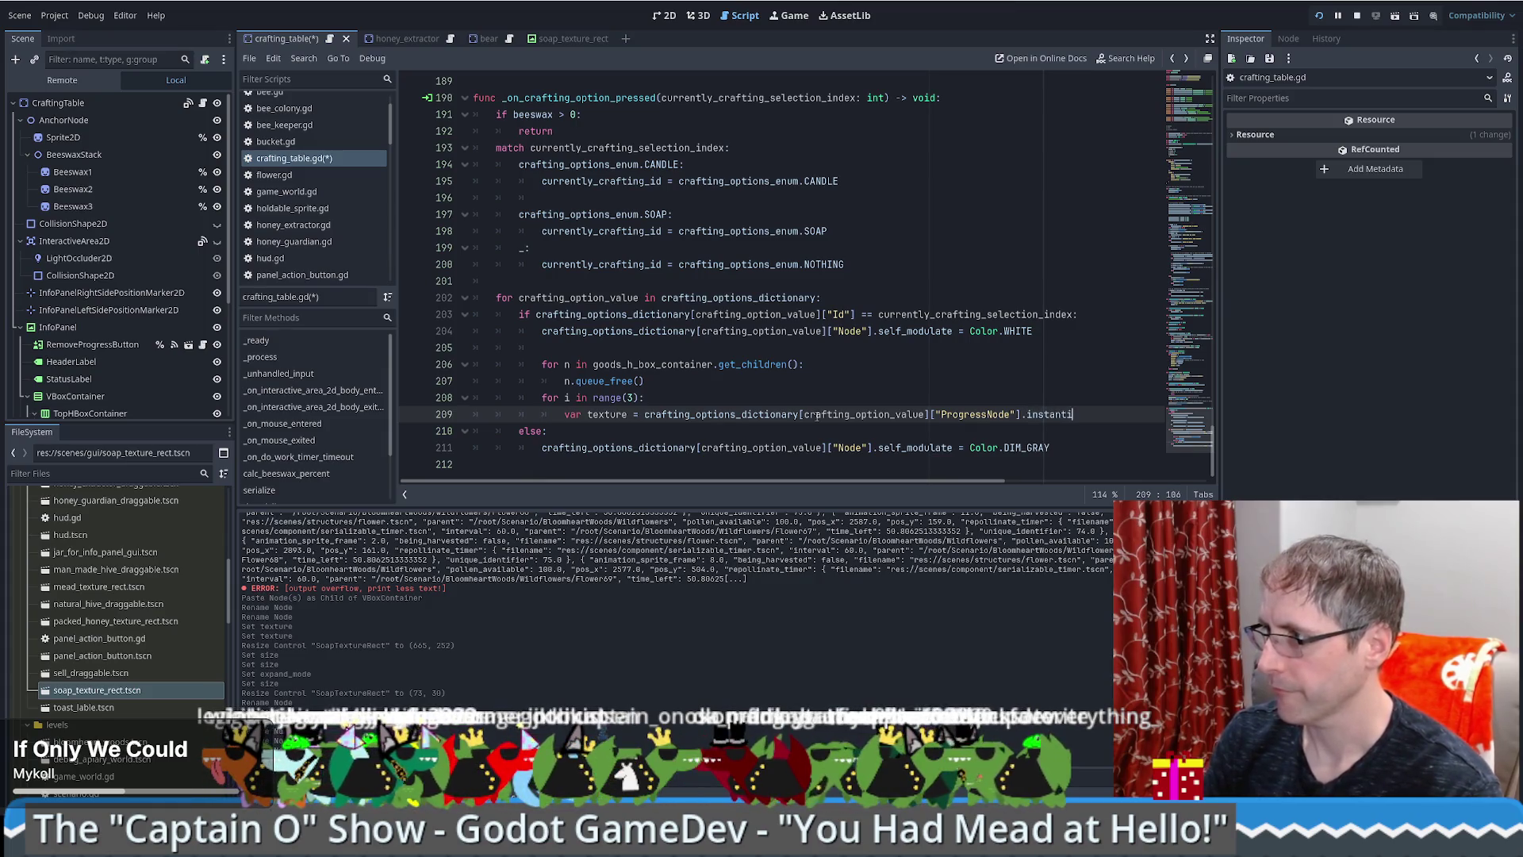
{"action": "type", "text": "tantiate()"}
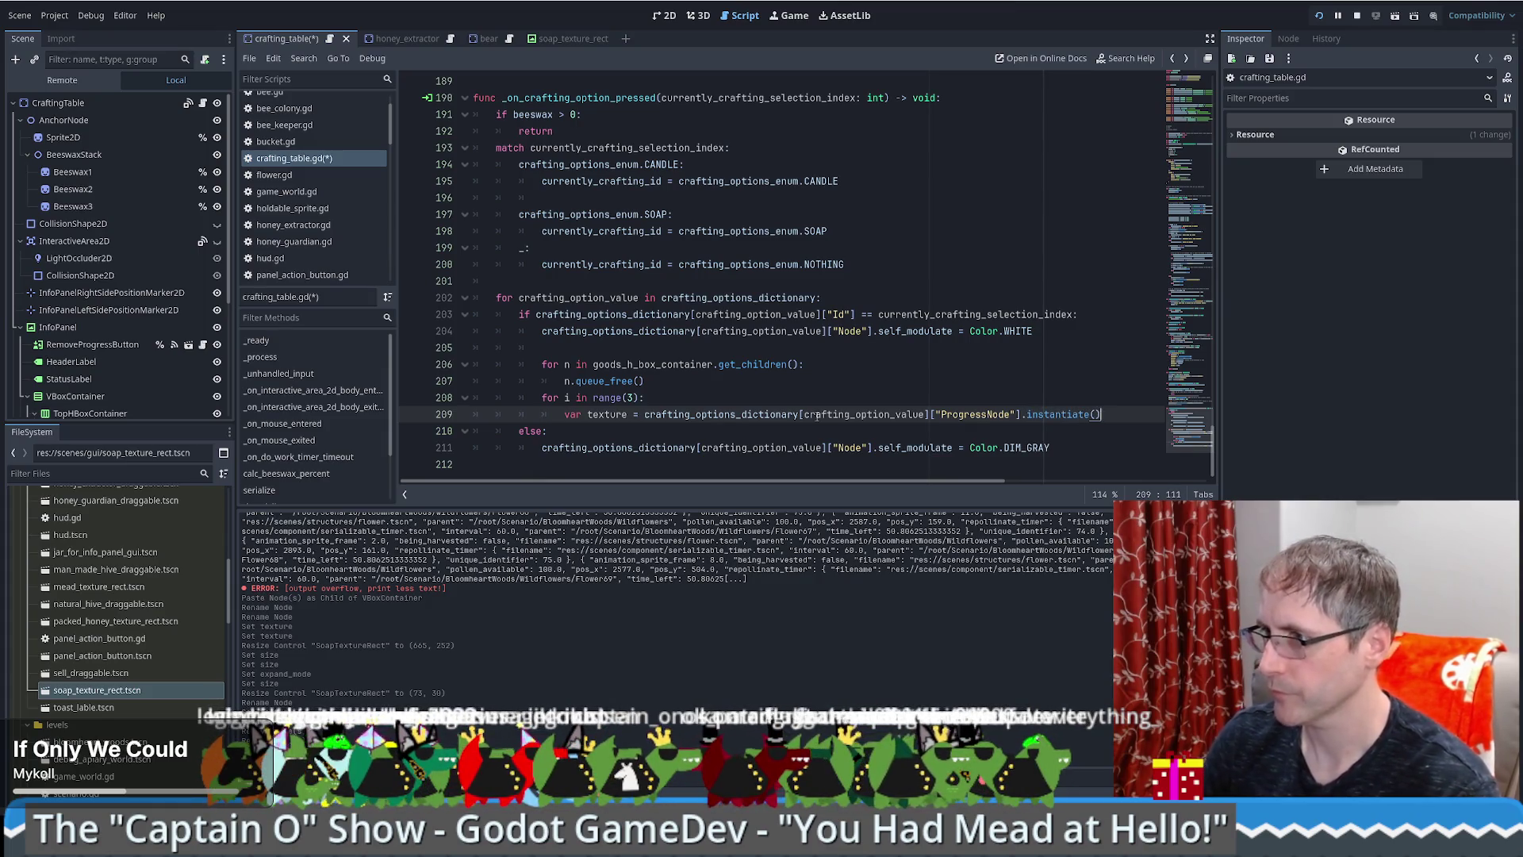
Step: Try a SOAP_TEXTURE_RECT.instantiate() test line above the assignment, then delete it
{"action": "key", "text": "ctrl+shift+Return"}
{"action": "type", "text": "so"}
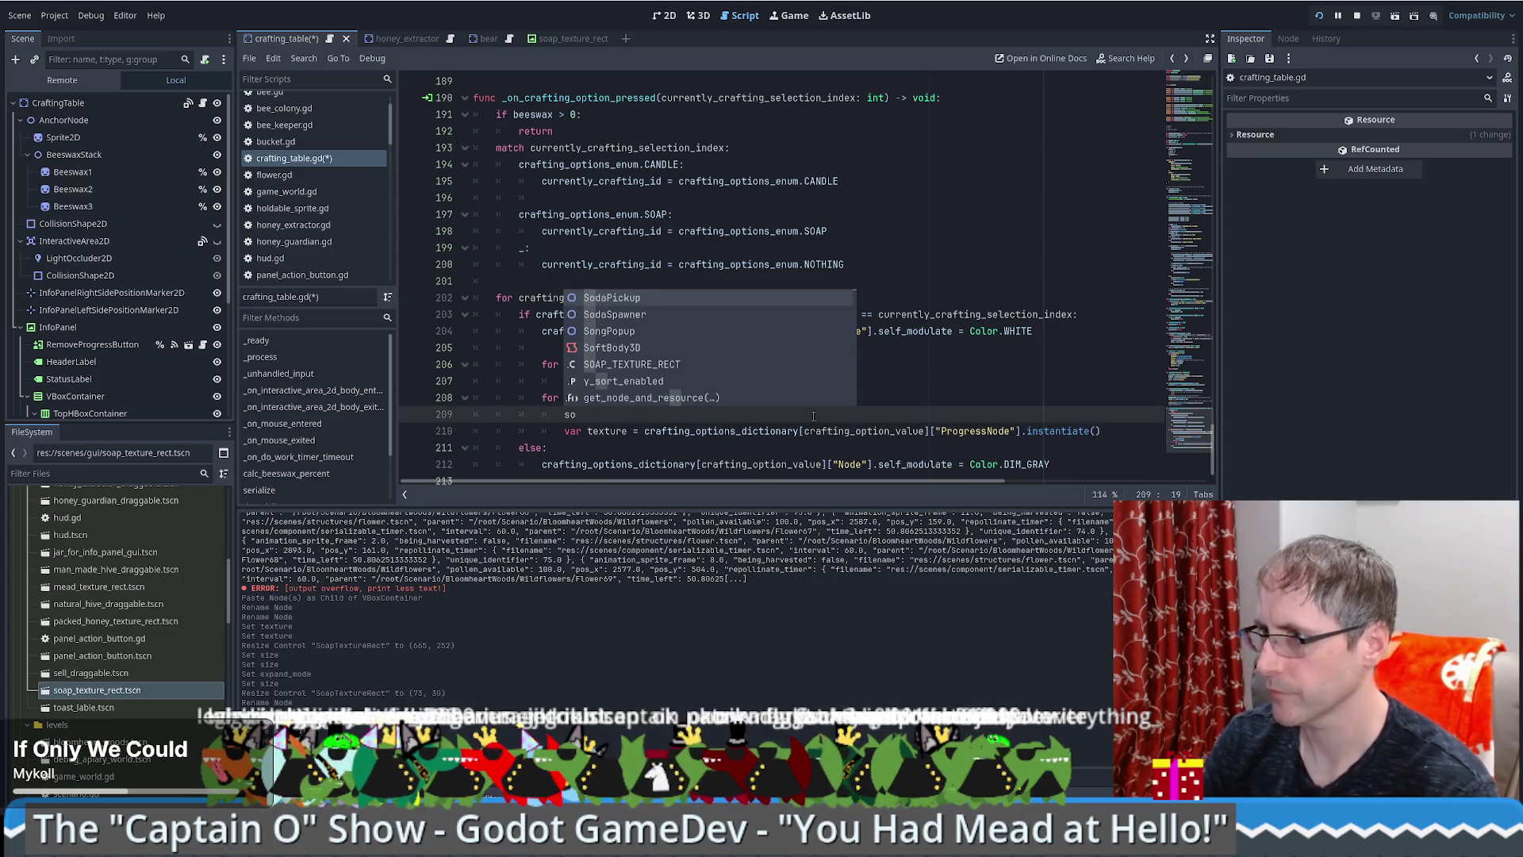
{"action": "key", "text": "Down"}
{"action": "key", "text": "Down"}
{"action": "key", "text": "Down"}
{"action": "key", "text": "Return"}
{"action": "type", "text": ".in"}
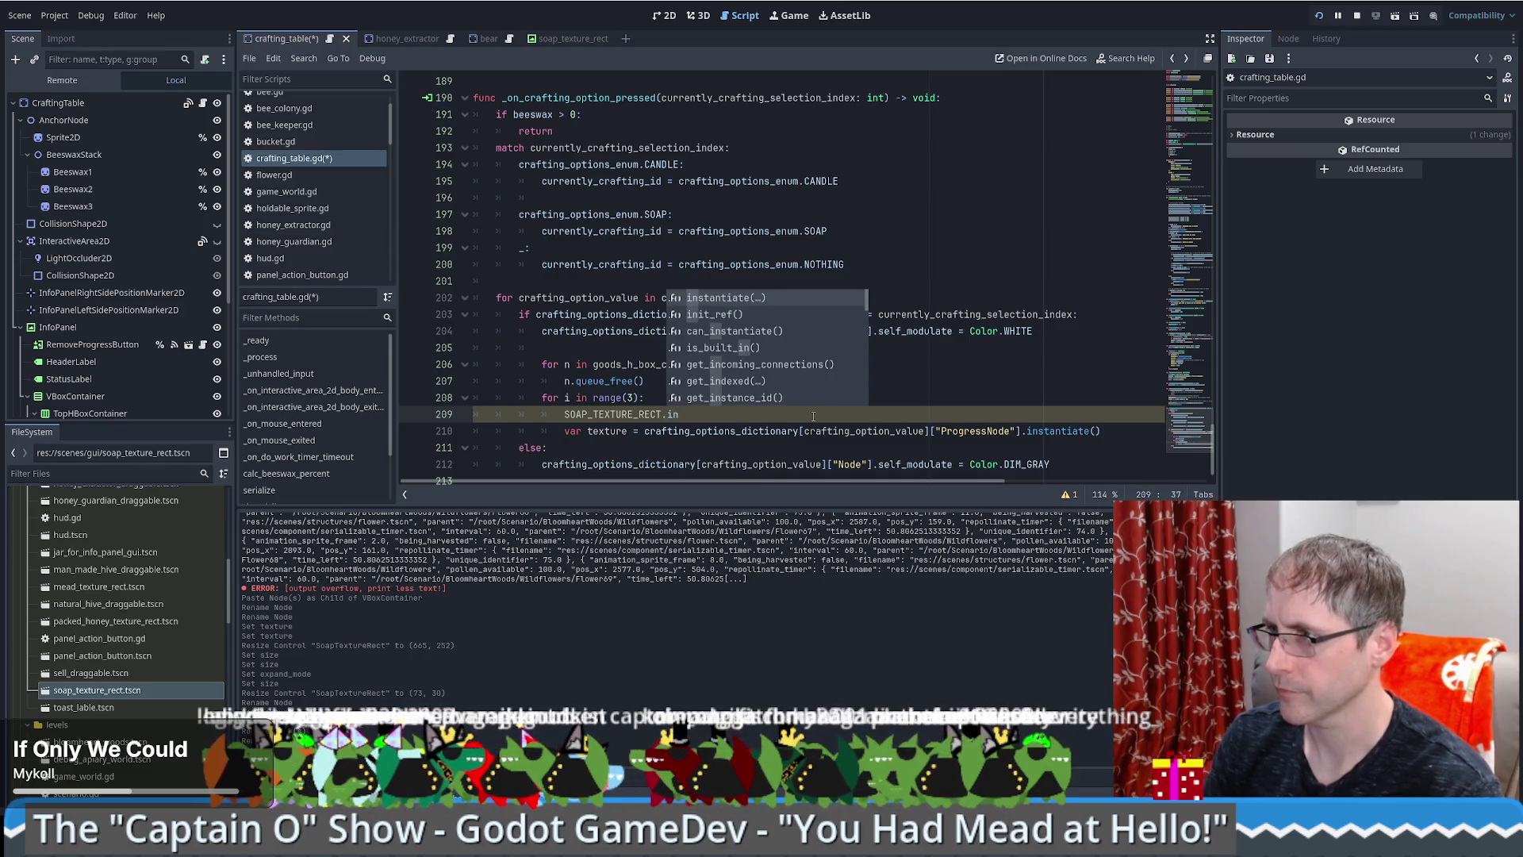
{"action": "key", "text": "Return"}
{"action": "left_click", "coordinate": [667, 414]}
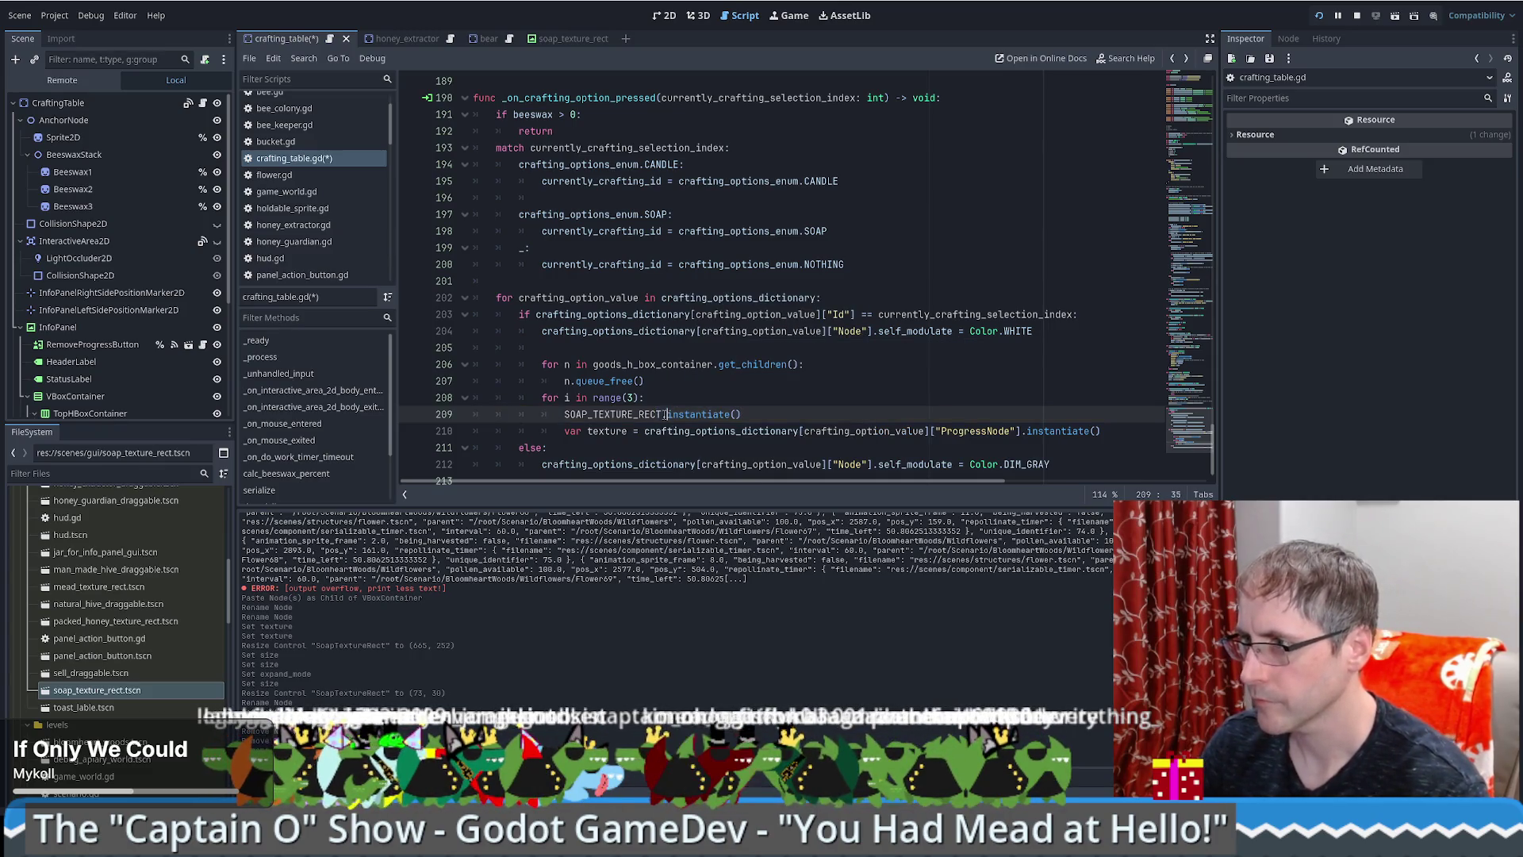
{"action": "left_click_drag", "start_coordinate": [666, 414], "coordinate": [794, 413]}
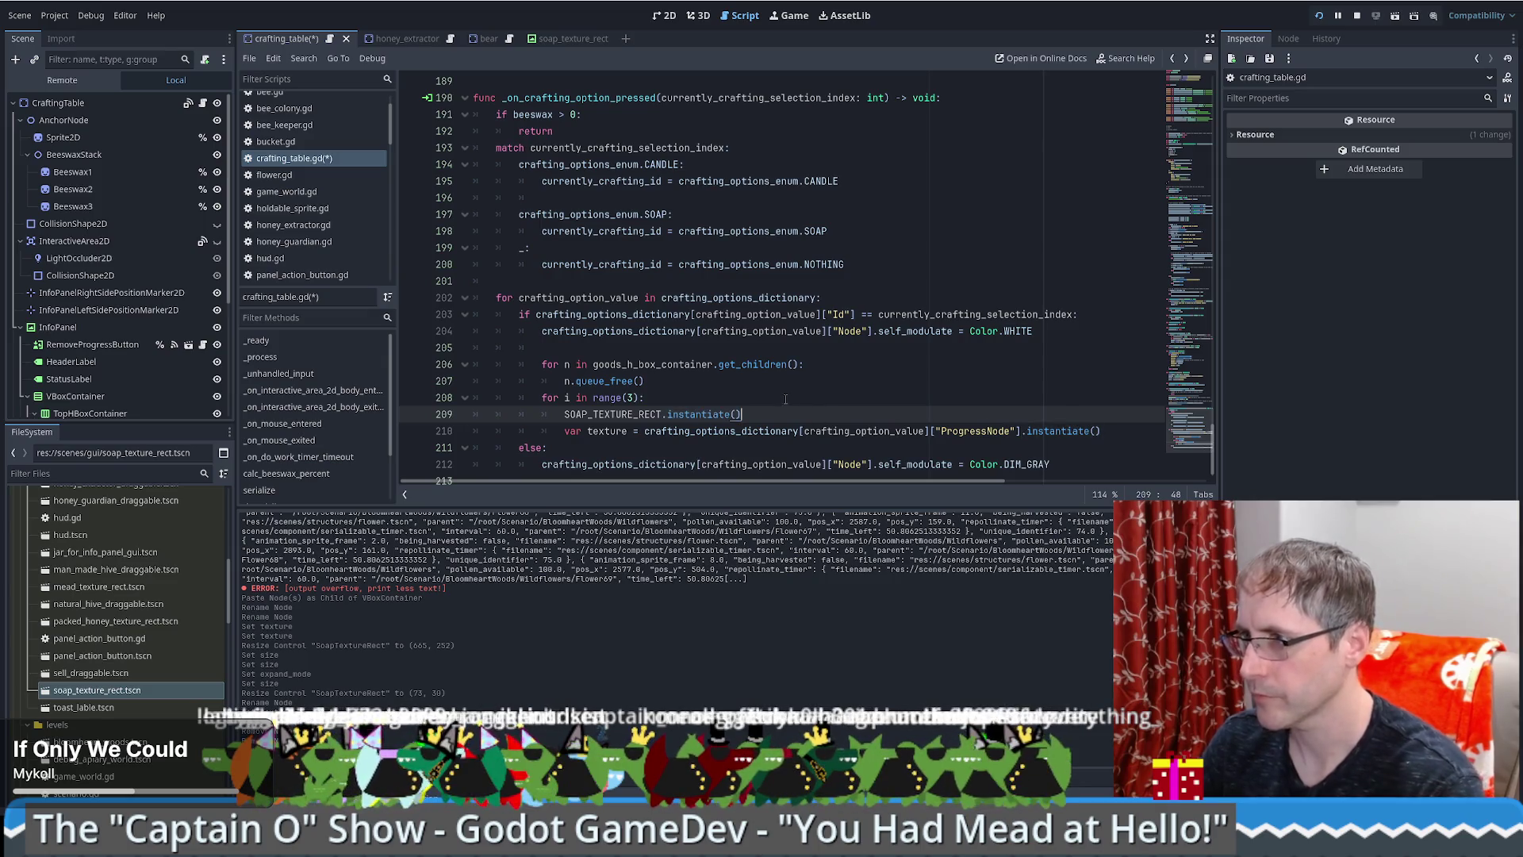
{"action": "triple_click", "coordinate": [794, 414]}
{"action": "key", "text": "BackSpace"}
{"action": "key", "text": "BackSpace"}
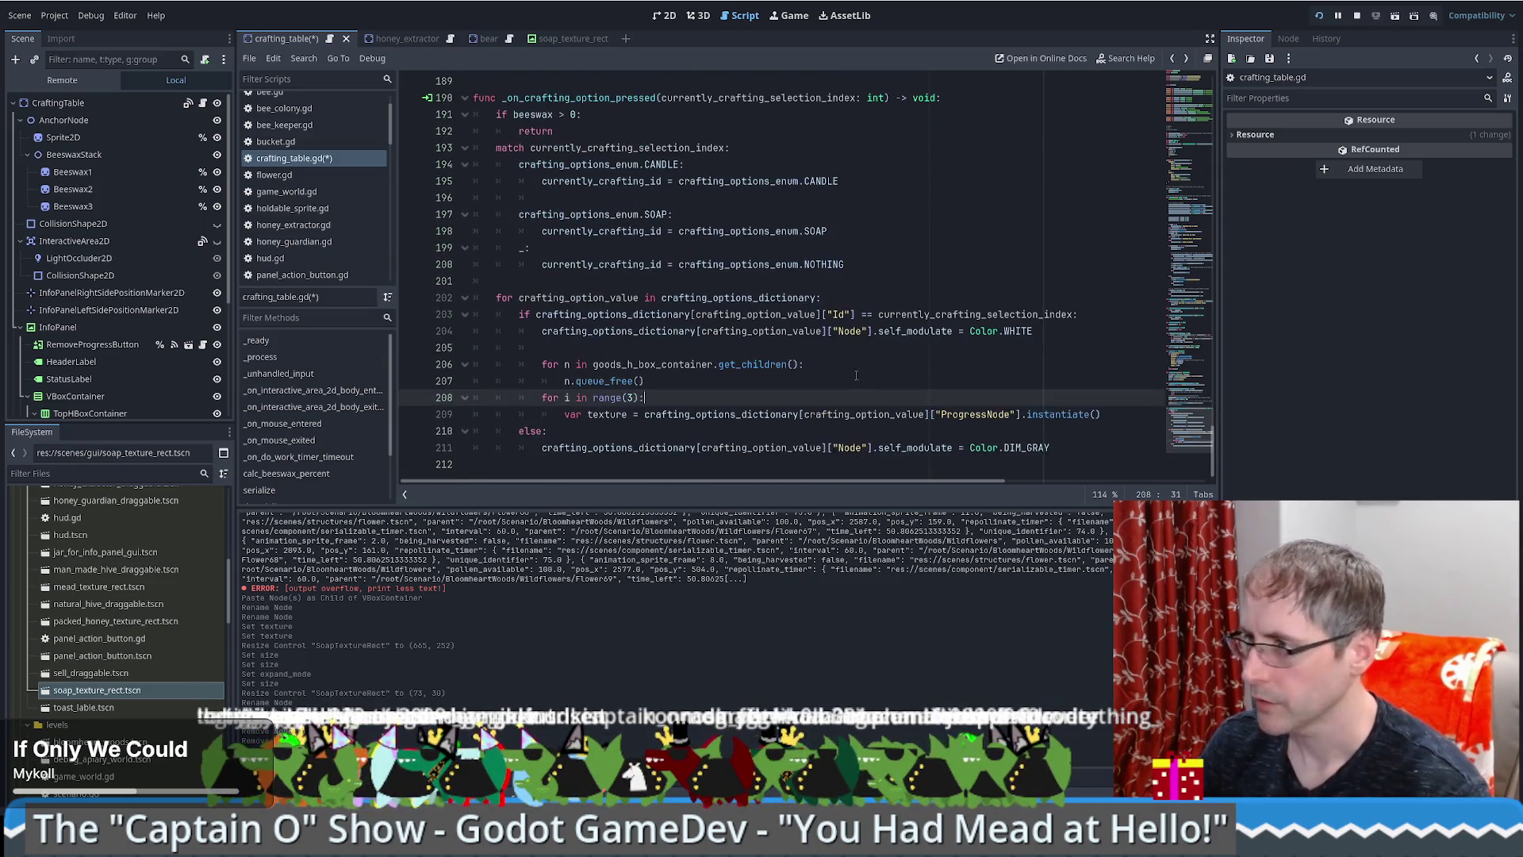
Step: Add goods_h_box_container.add_child(texture) below the texture assignment in the loop
{"action": "left_click", "coordinate": [1116, 414]}
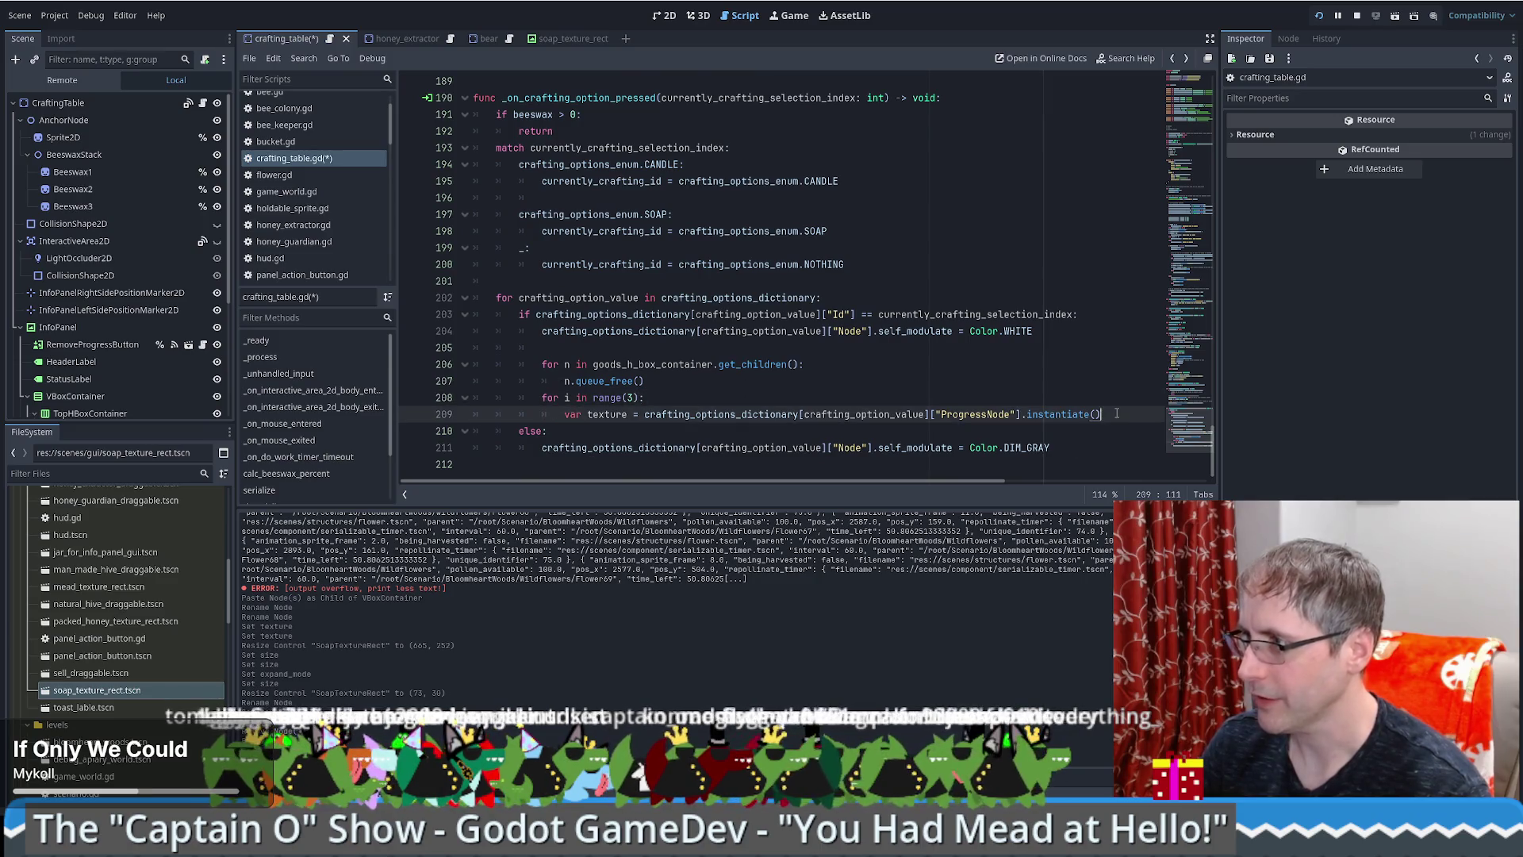
{"action": "key", "text": "Return"}
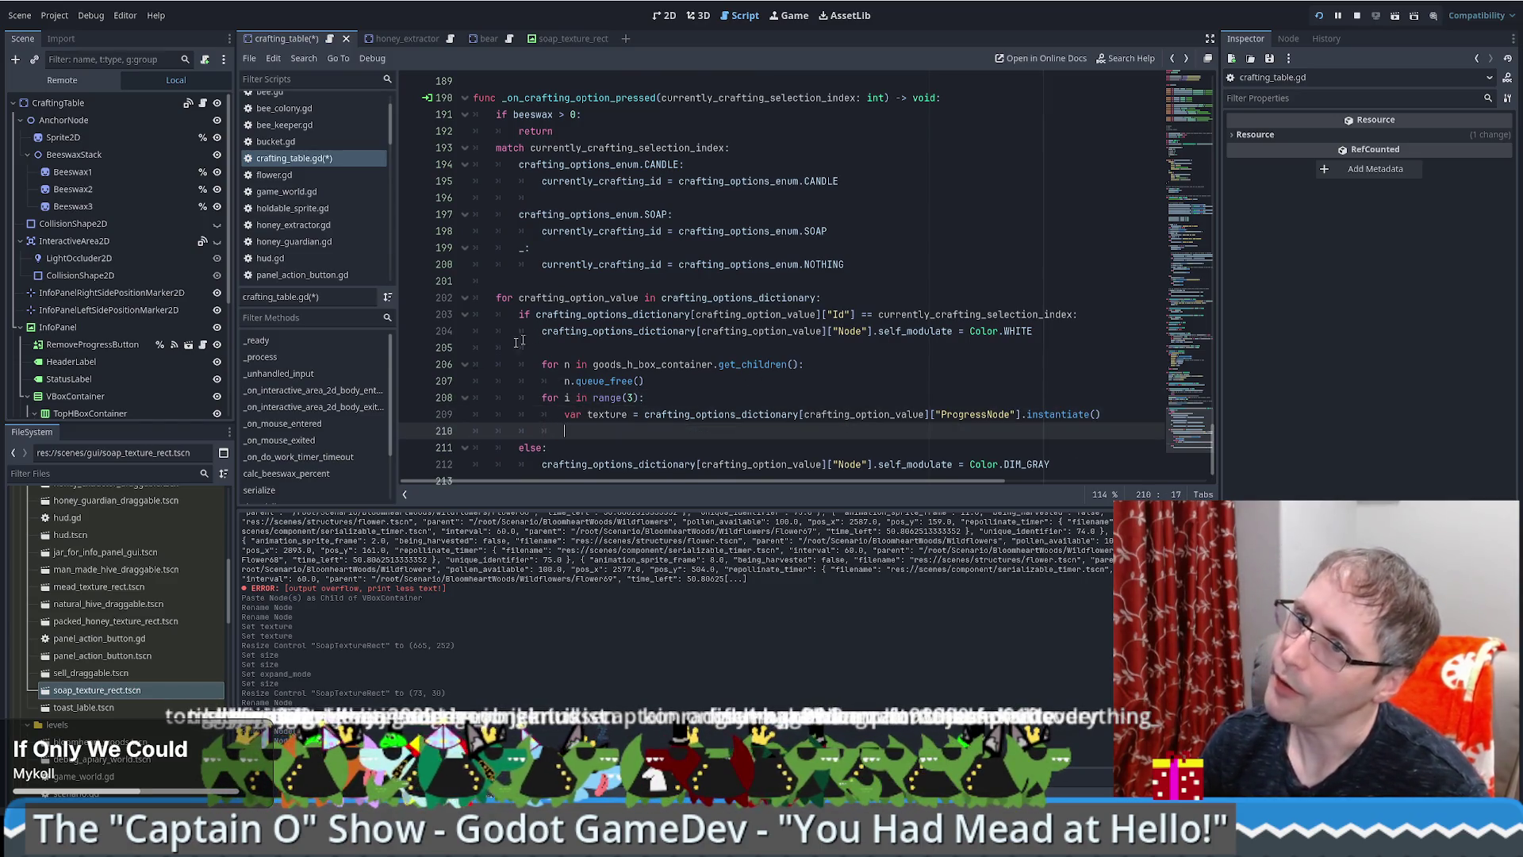
{"action": "scroll", "coordinate": [179, 363], "scroll_direction": "down", "scroll_amount": 2}
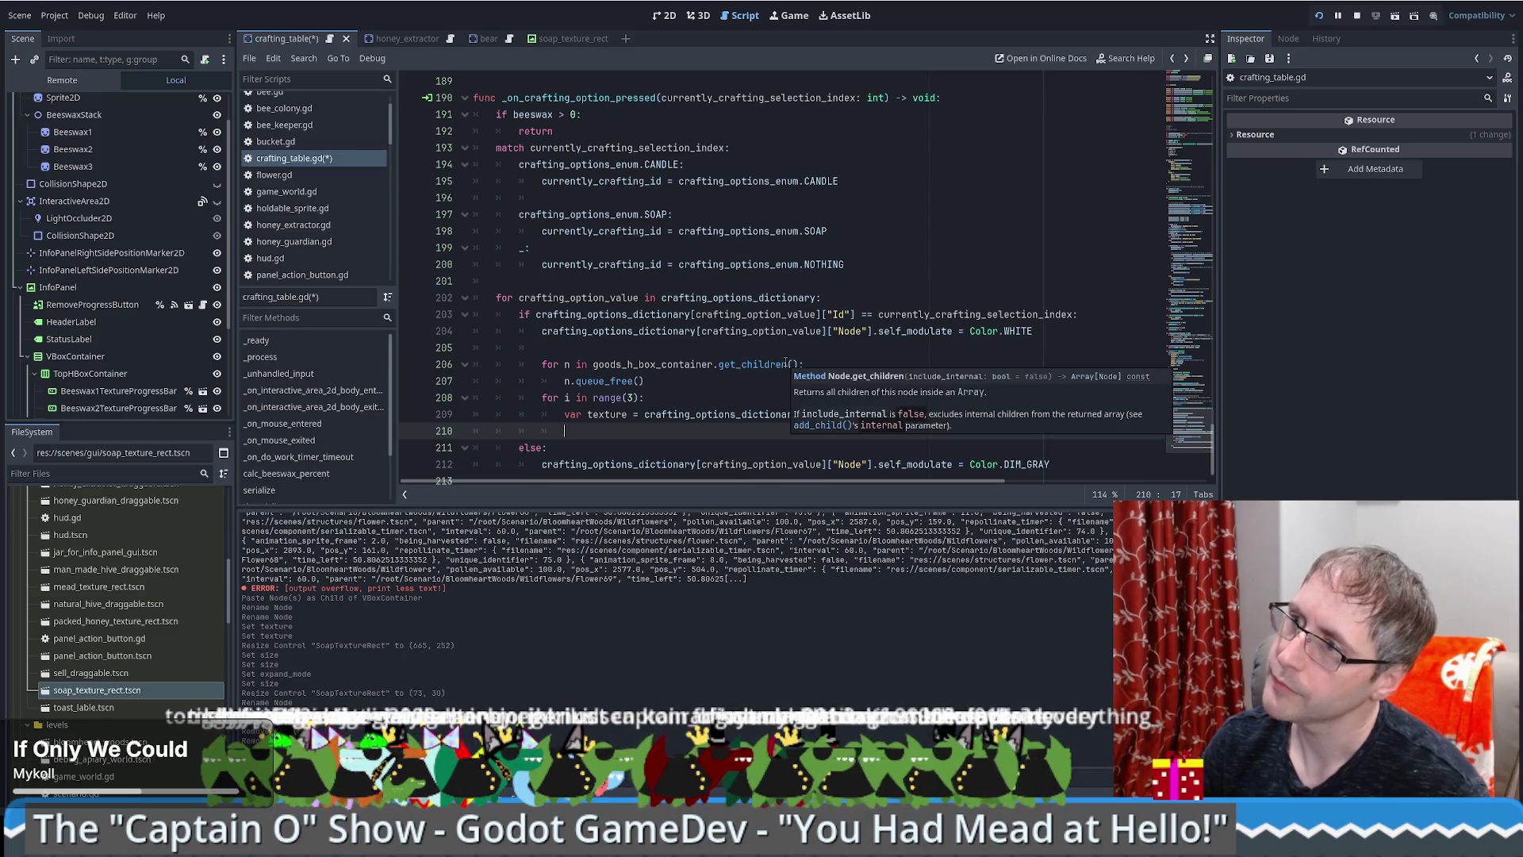
{"action": "double_click", "coordinate": [652, 365]}
{"action": "key", "text": "ctrl+c"}
{"action": "left_click", "coordinate": [607, 433]}
{"action": "key", "text": "ctrl+v"}
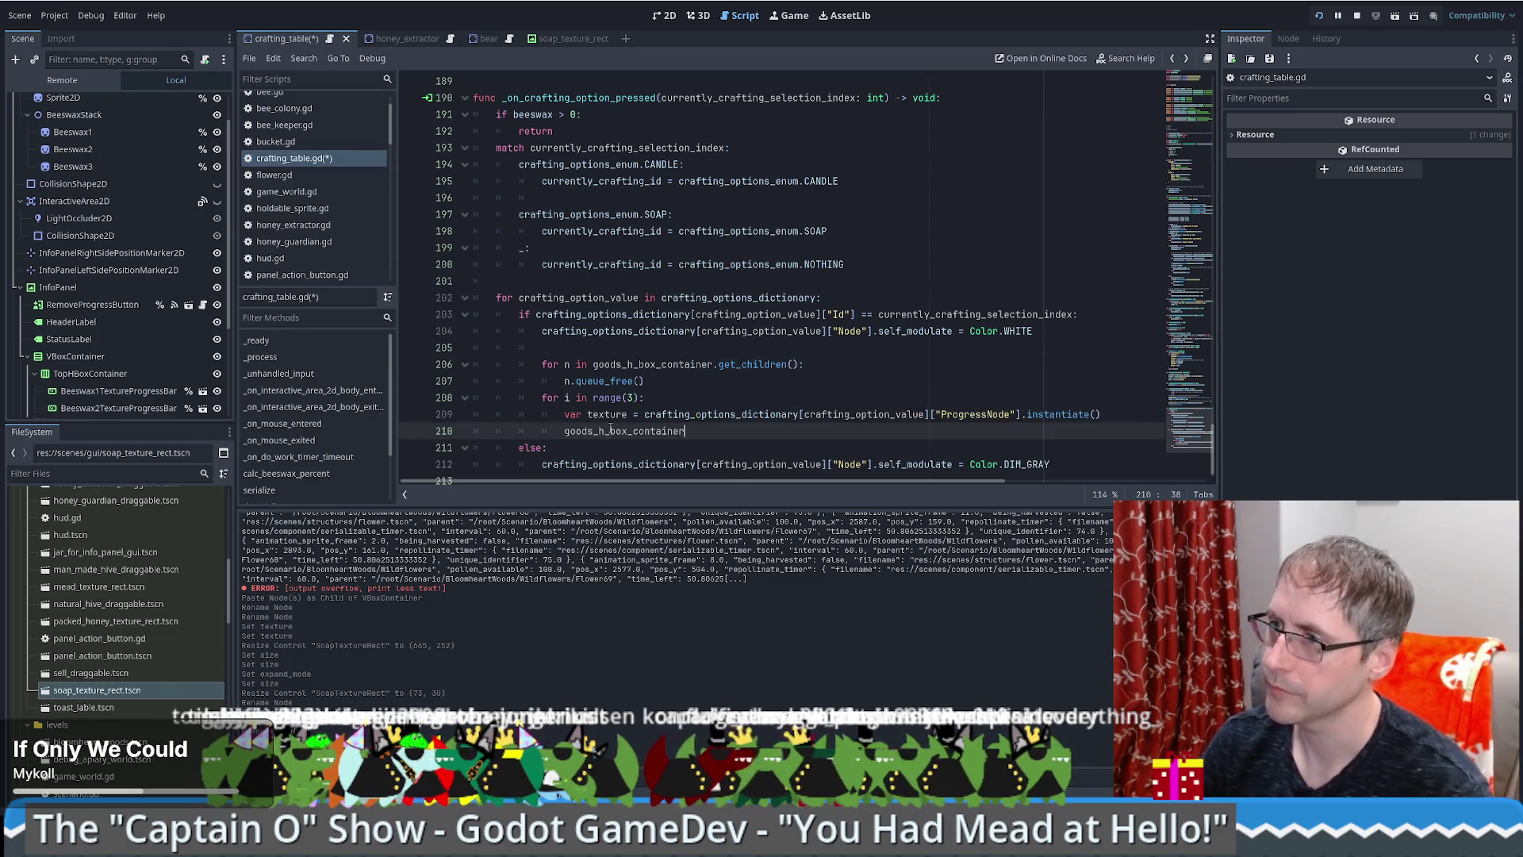
{"action": "type", "text": ".add_chi"}
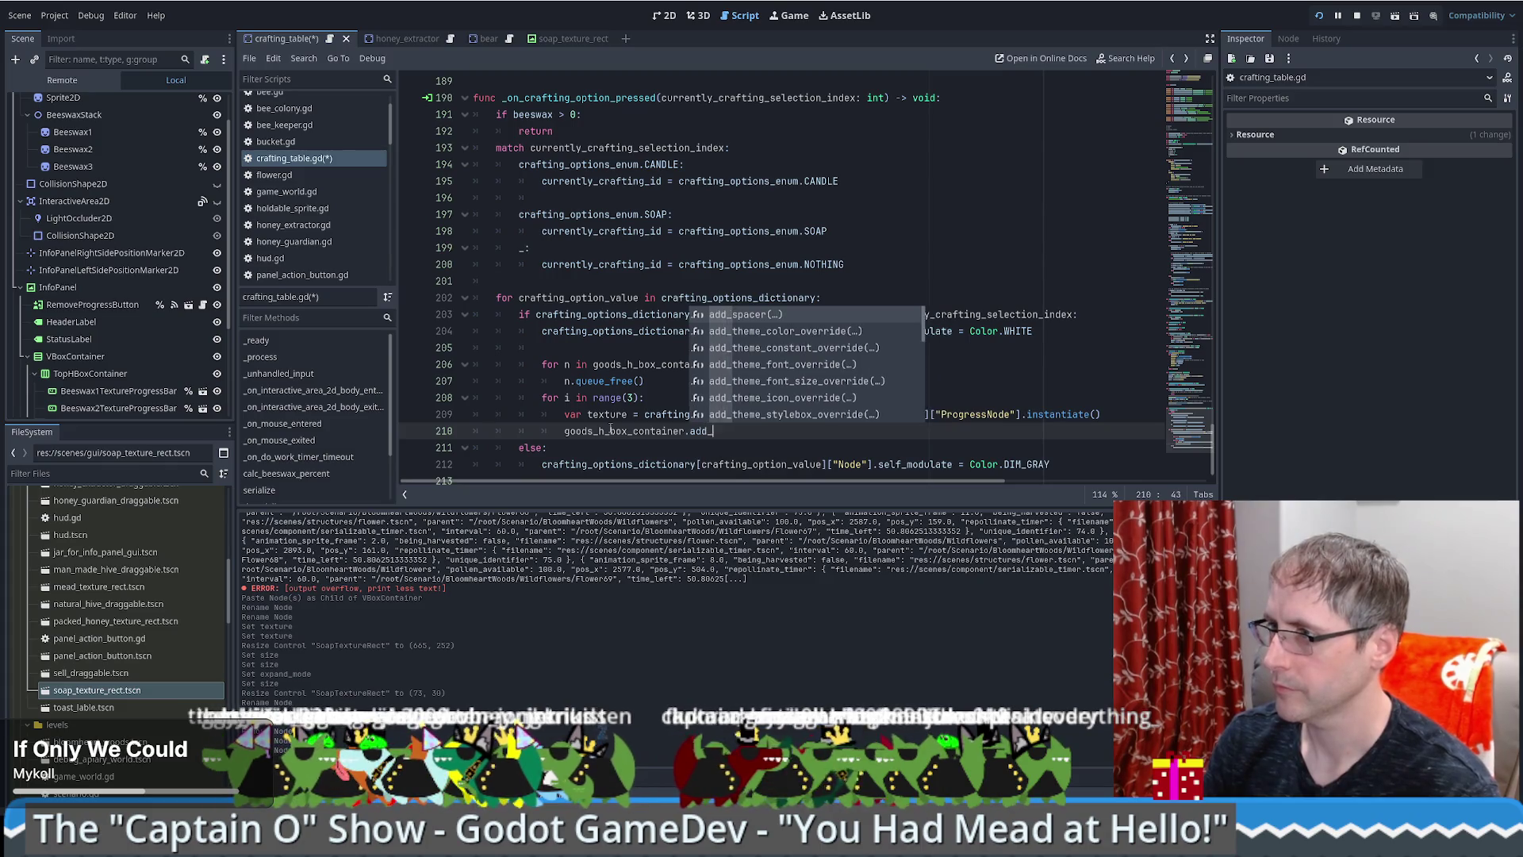
{"action": "key", "text": "Return"}
{"action": "type", "text": "texture"}
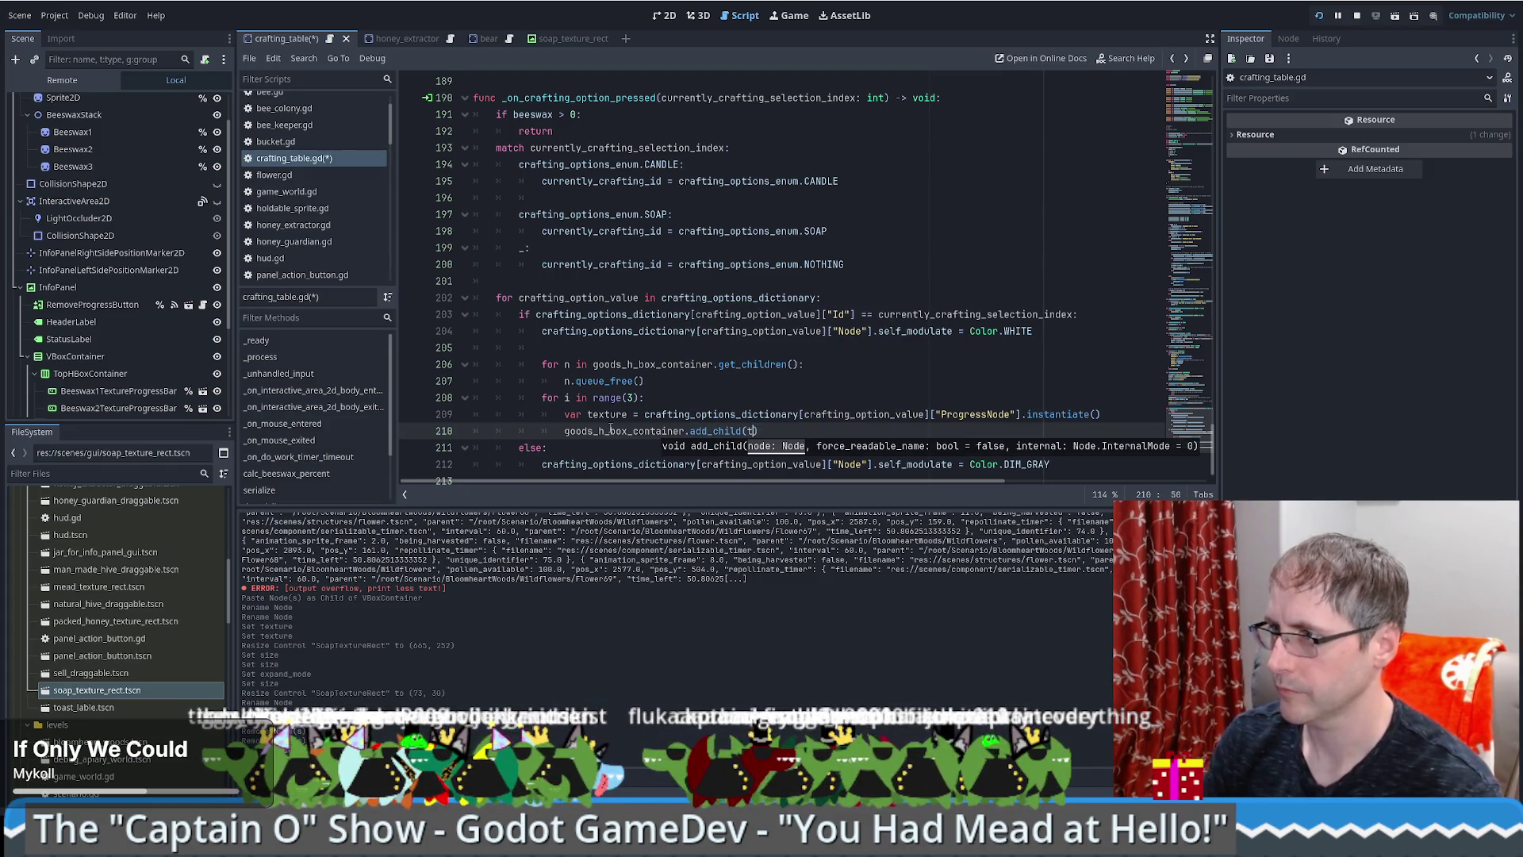
{"action": "key", "text": "Escape"}
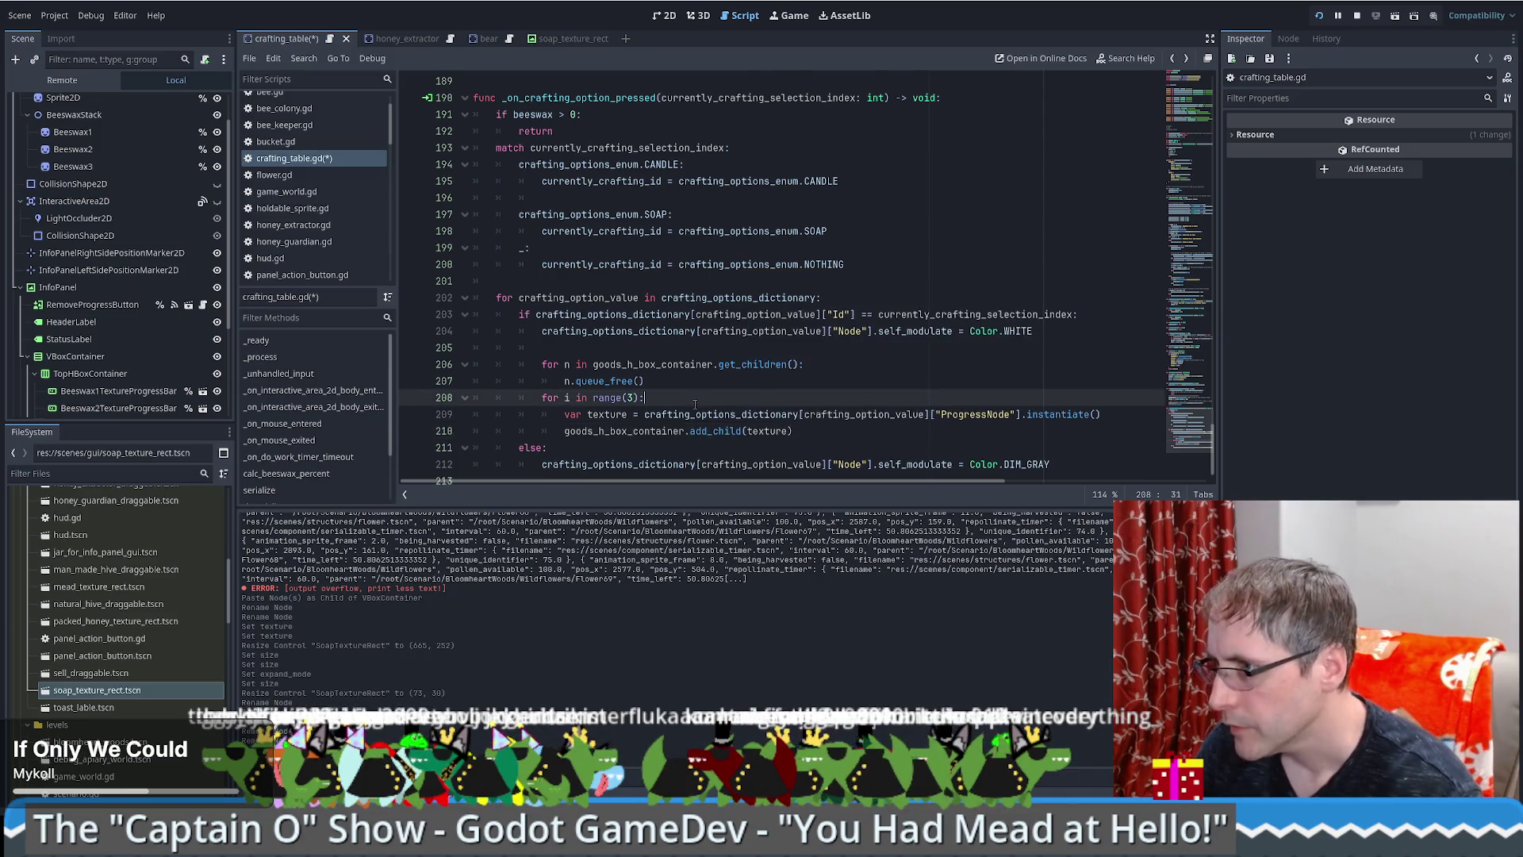
{"action": "key", "text": "Up"}
{"action": "key", "text": "Up"}
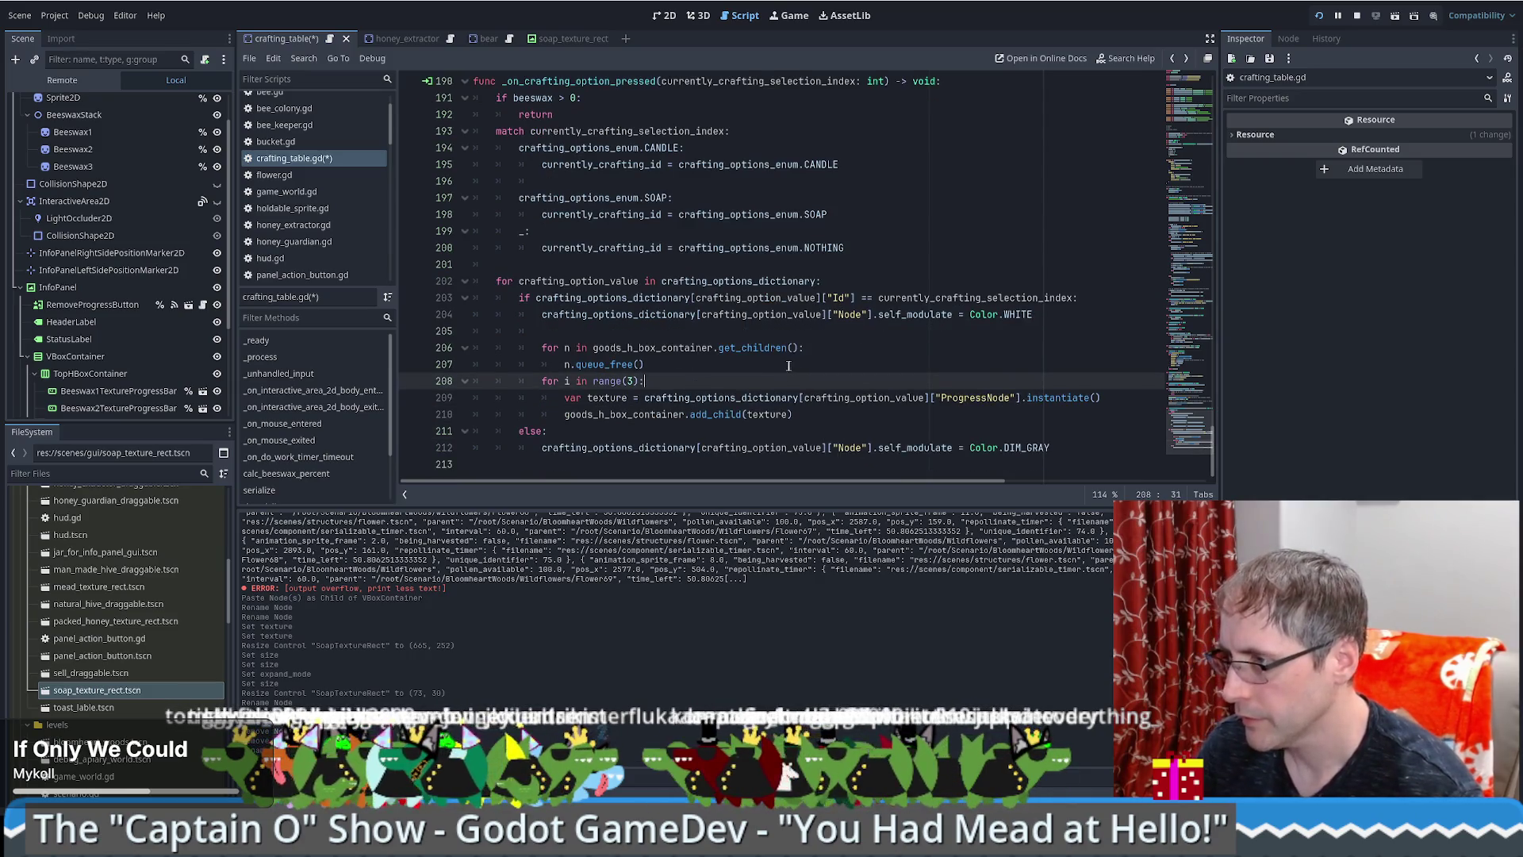
Step: Review the work timer timeout function and the line that increases goods
{"action": "scroll", "coordinate": [786, 369], "scroll_direction": "up", "scroll_amount": 1}
{"action": "scroll", "coordinate": [782, 373], "scroll_direction": "down", "scroll_amount": 1}
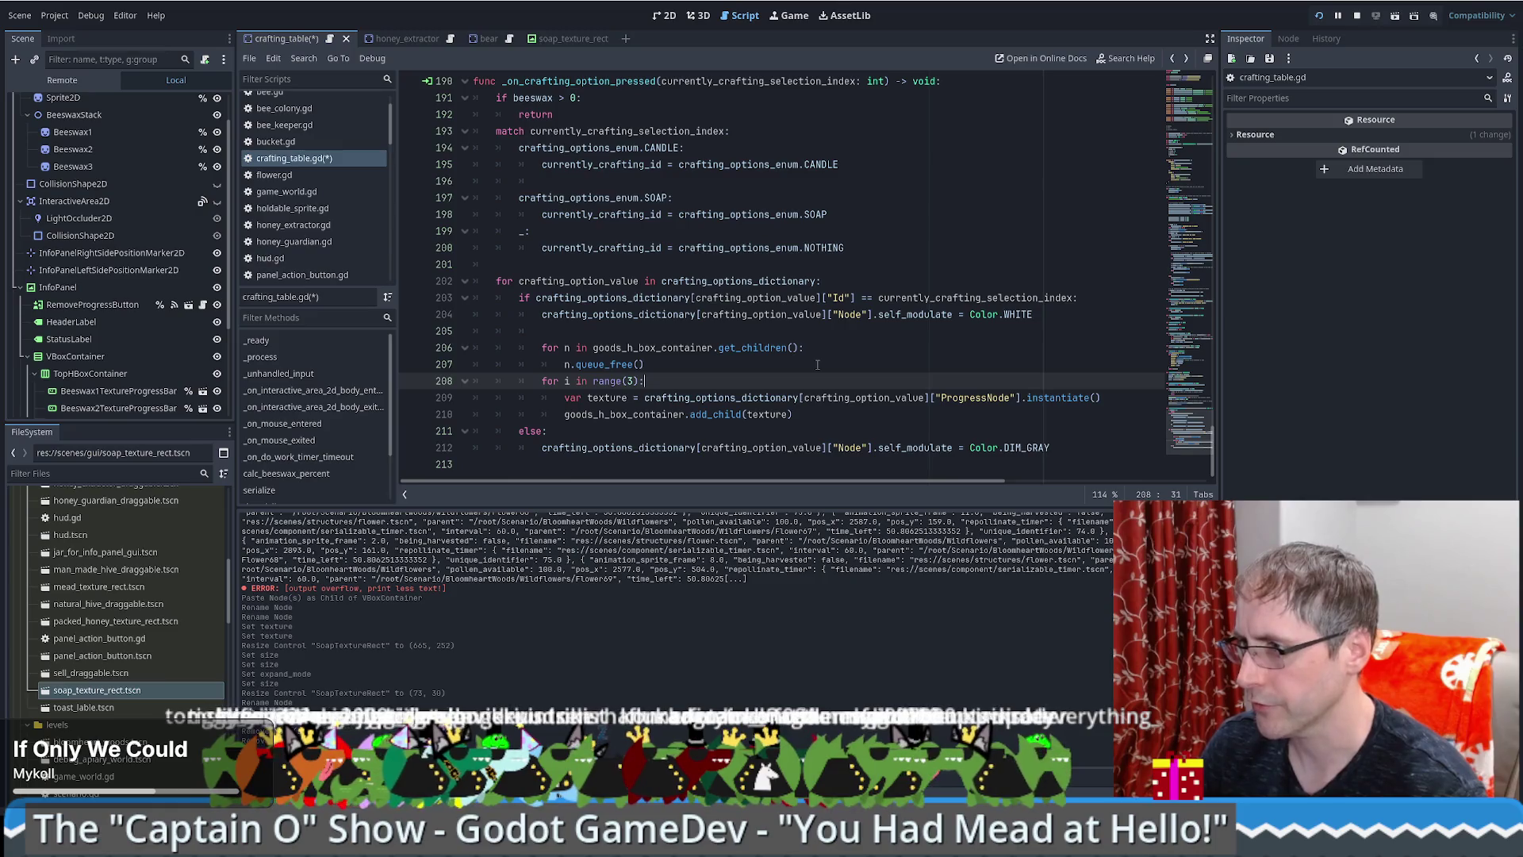
{"action": "scroll", "coordinate": [75, 339], "scroll_direction": "down", "scroll_amount": 4}
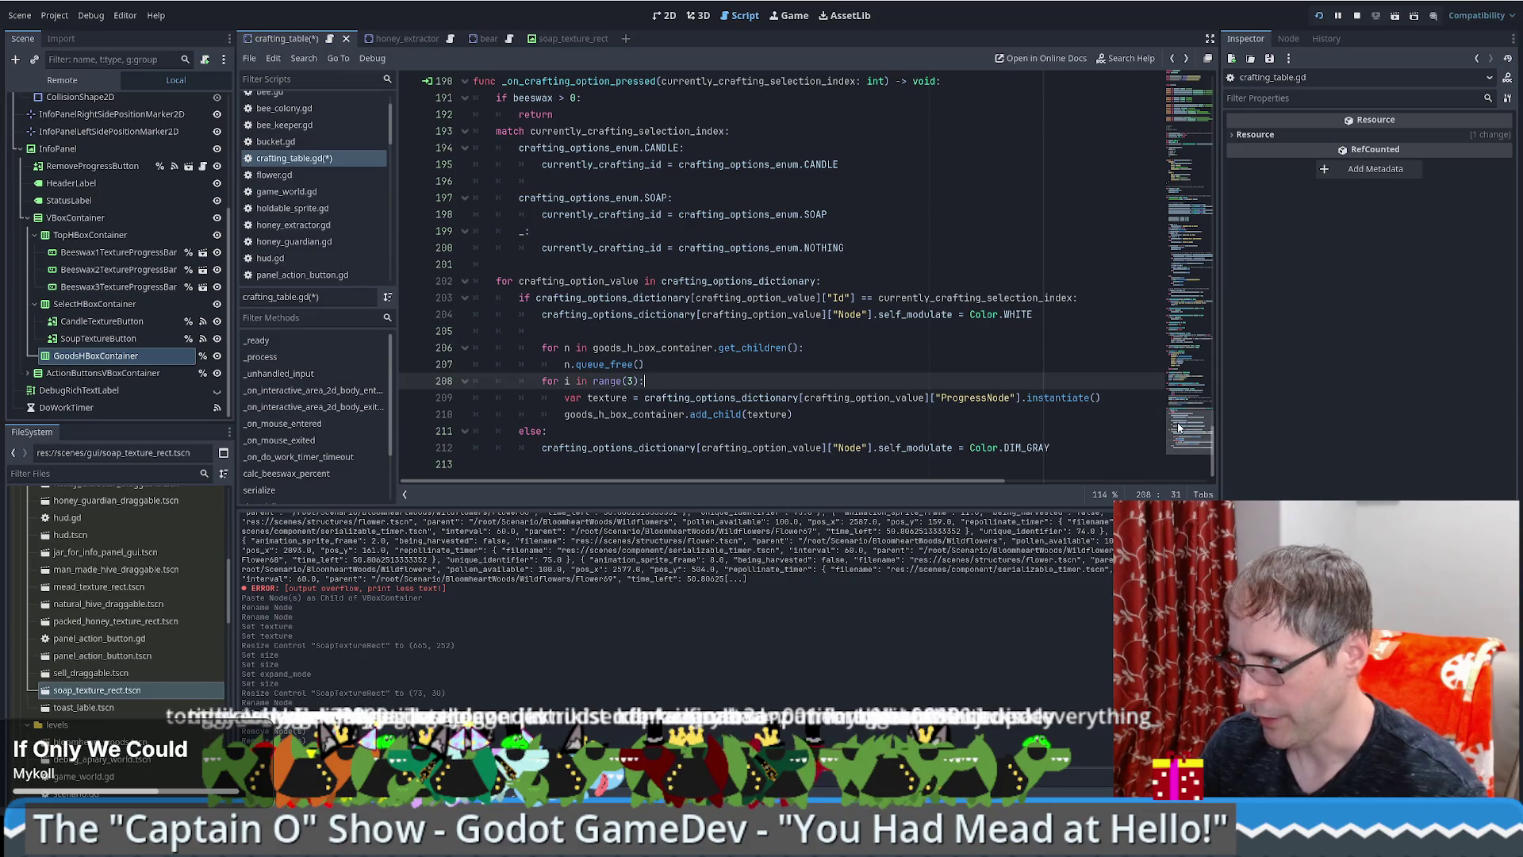
{"action": "scroll", "coordinate": [1201, 396], "scroll_direction": "up", "scroll_amount": 5}
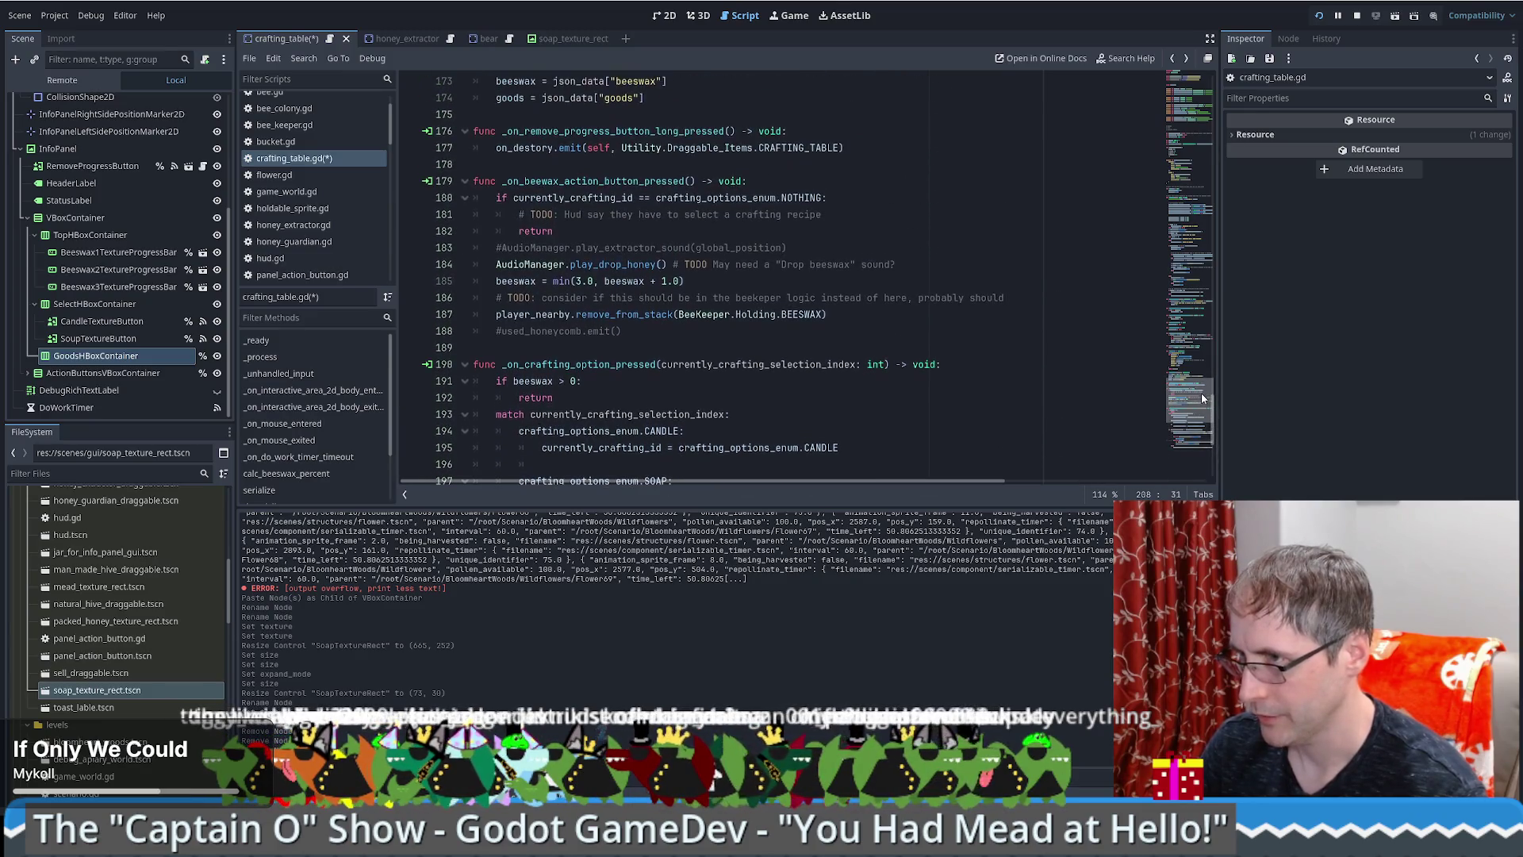
{"action": "scroll", "coordinate": [1203, 397], "scroll_direction": "up", "scroll_amount": 2}
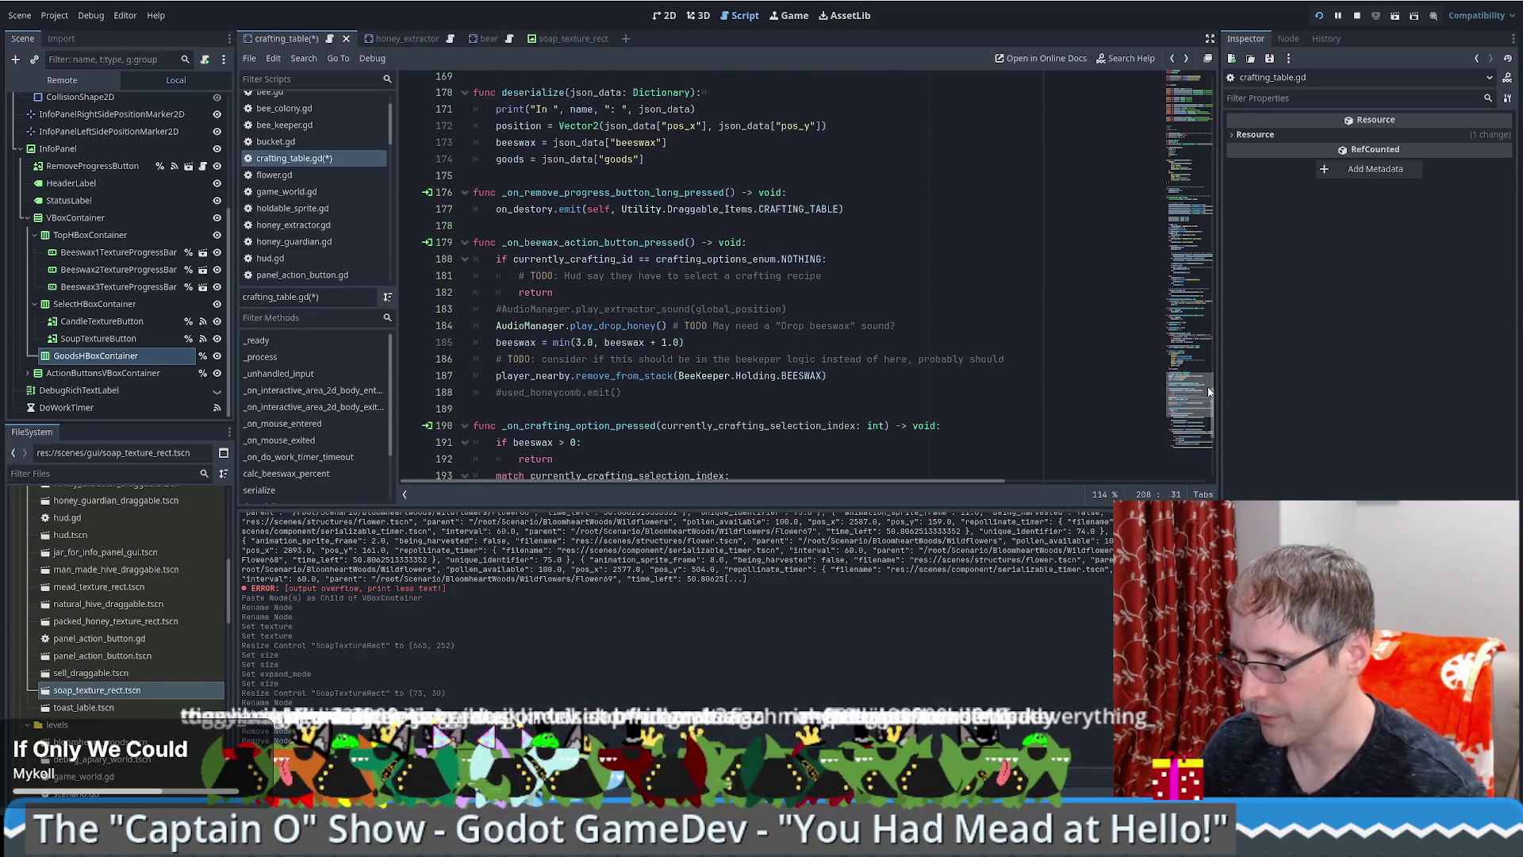
{"action": "left_click", "coordinate": [516, 342]}
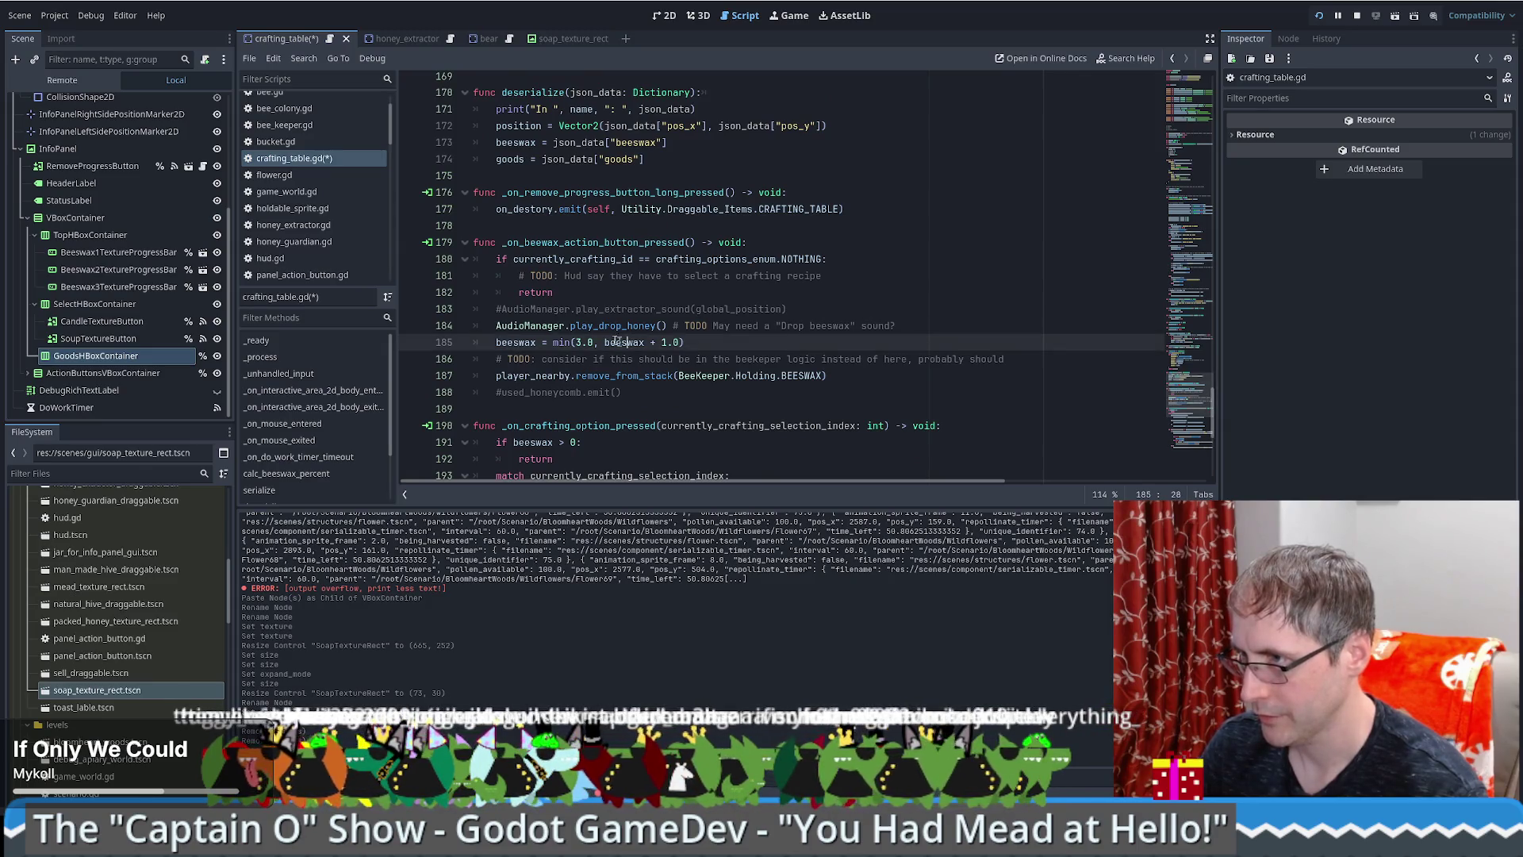
{"action": "scroll", "coordinate": [717, 340], "scroll_direction": "up", "scroll_amount": 7}
{"action": "scroll", "coordinate": [717, 340], "scroll_direction": "down", "scroll_amount": 2}
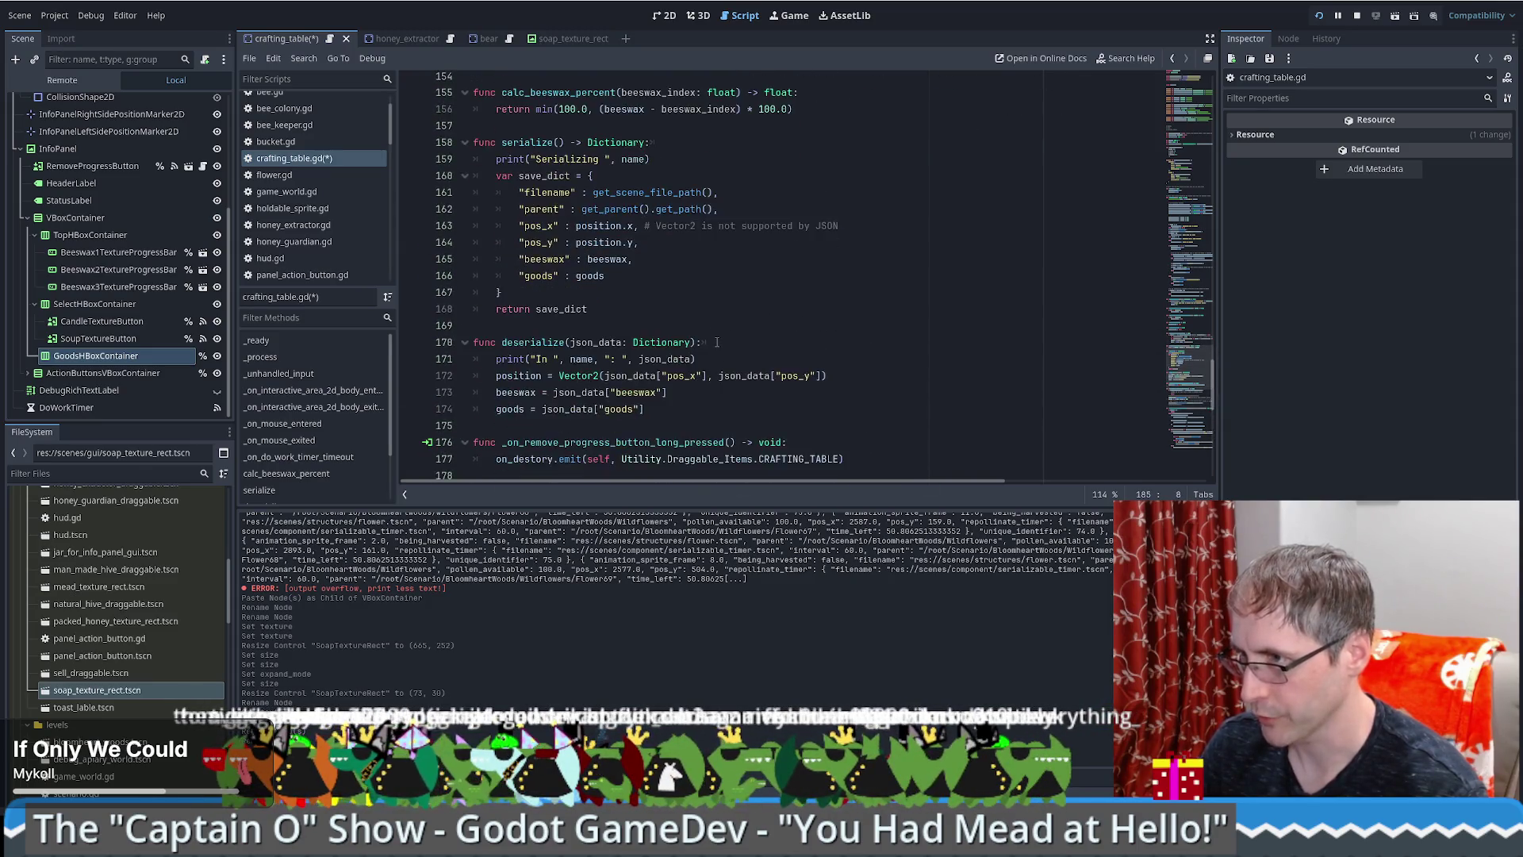
{"action": "scroll", "coordinate": [719, 340], "scroll_direction": "up", "scroll_amount": 3}
{"action": "double_click", "coordinate": [587, 247]}
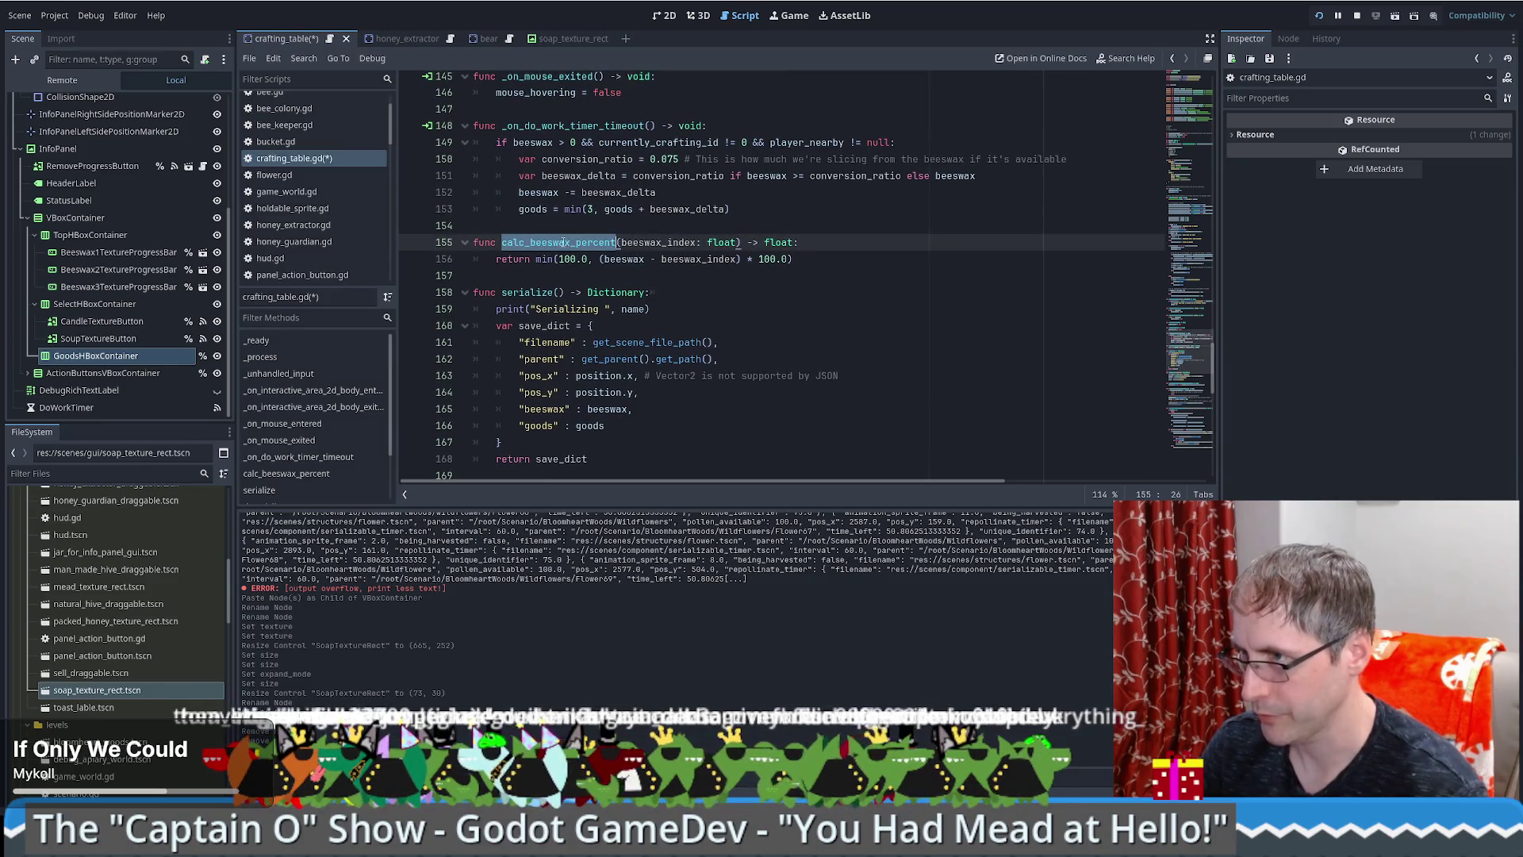
{"action": "scroll", "coordinate": [584, 225], "scroll_direction": "up", "scroll_amount": 1}
{"action": "left_click", "coordinate": [565, 175]}
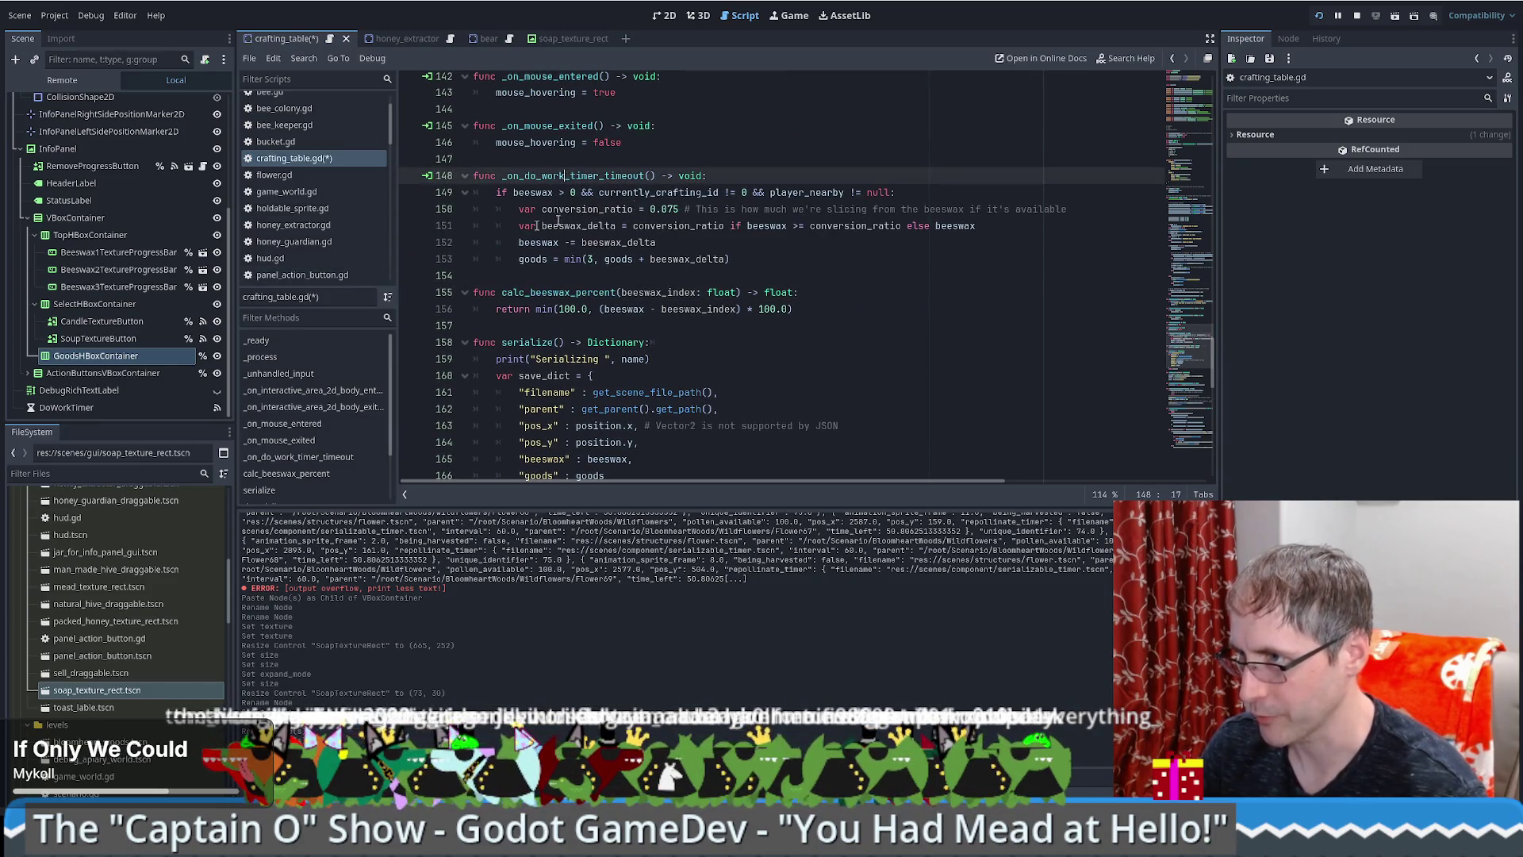
{"action": "left_click", "coordinate": [755, 257]}
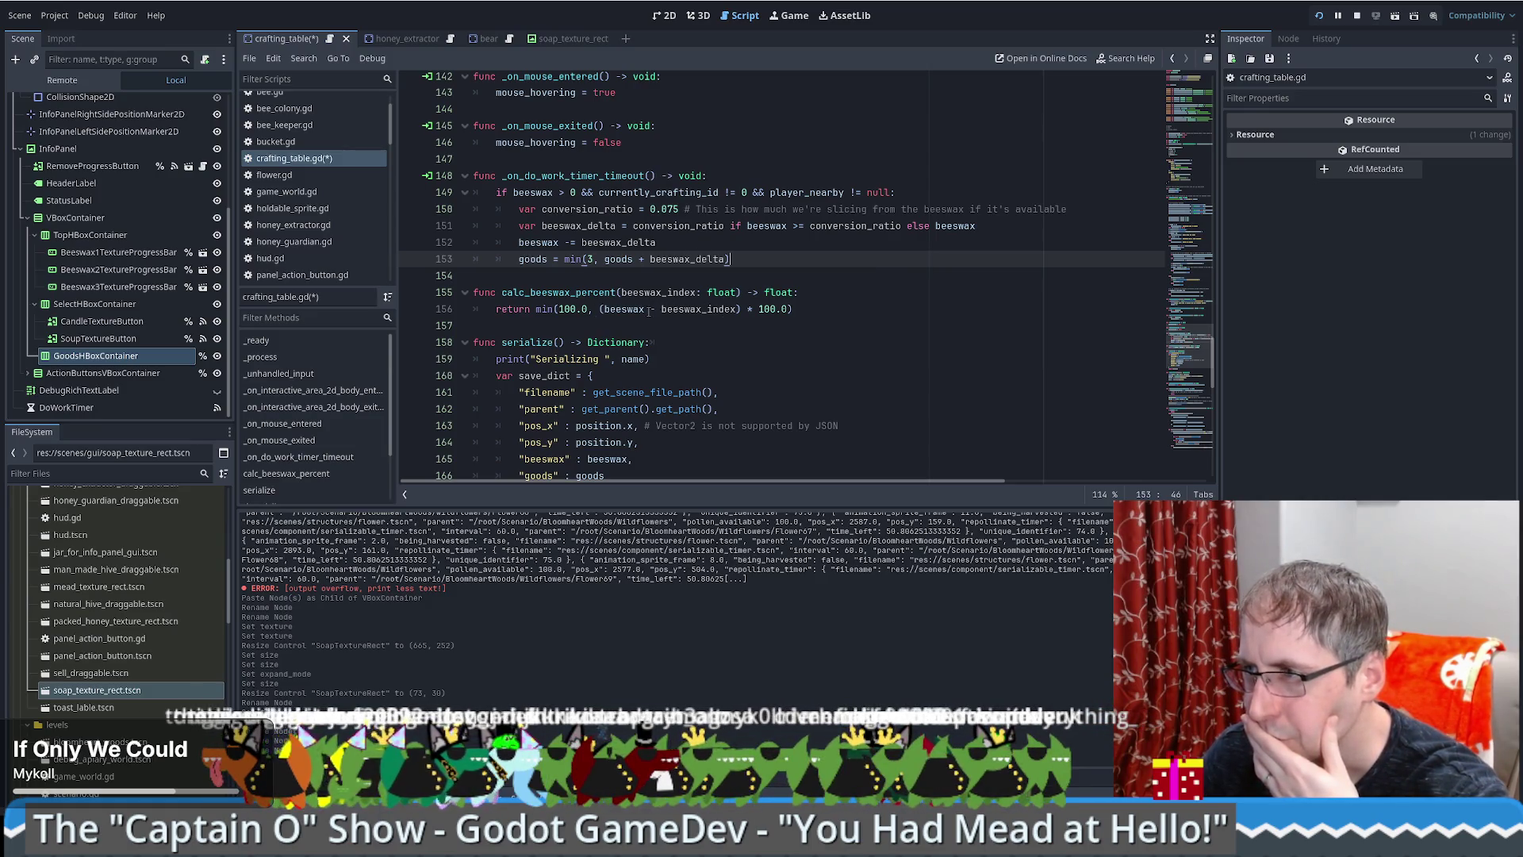
Step: Search the script for calc_beeswax_percent uses and jump to its definition
{"action": "double_click", "coordinate": [530, 292]}
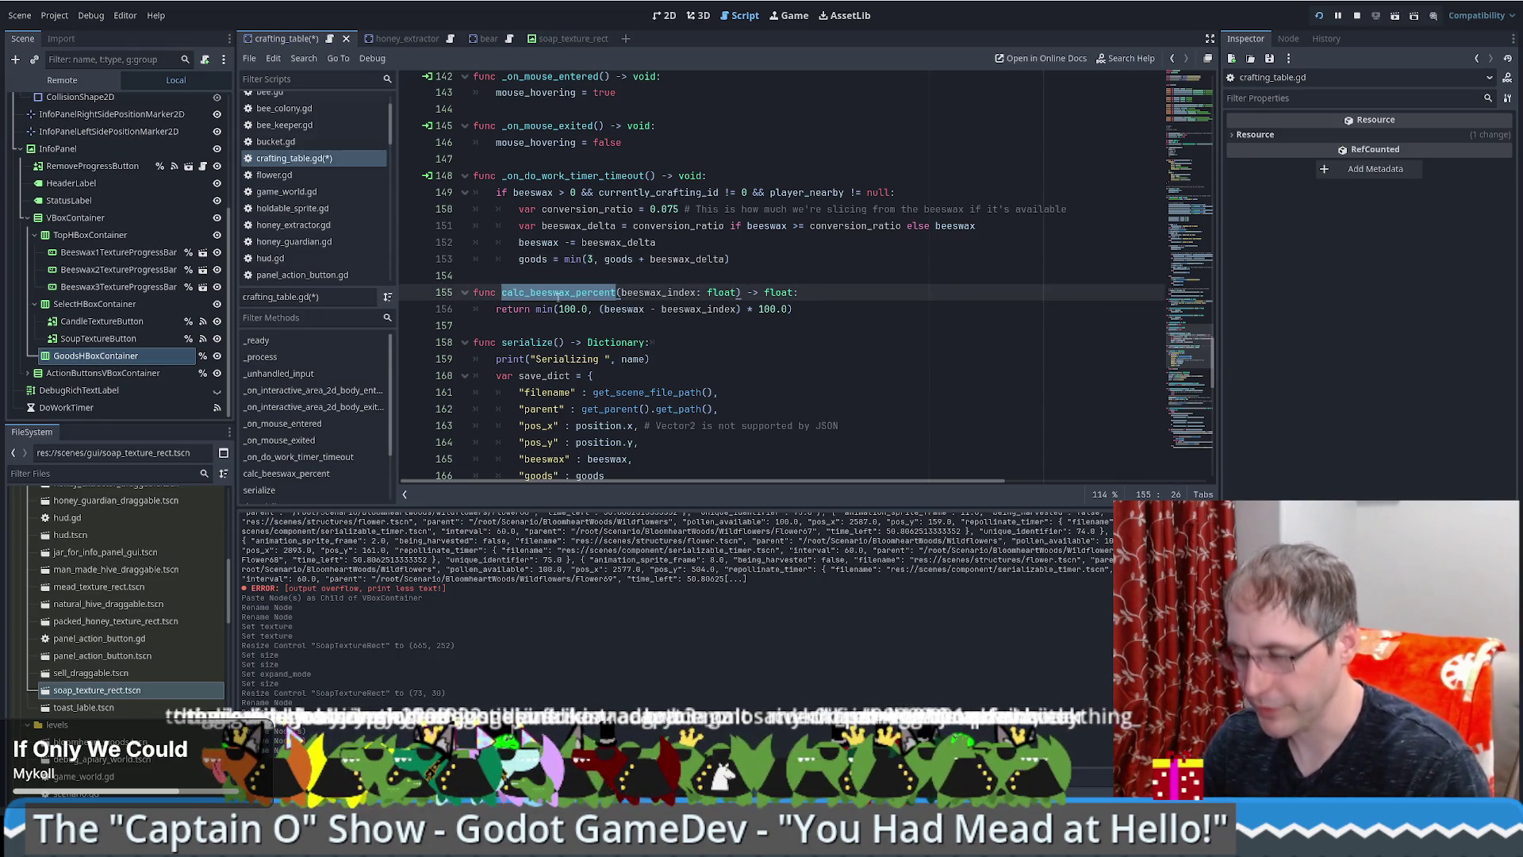
{"action": "key", "text": "ctrl+f"}
{"action": "key", "text": "Return"}
{"action": "left_click", "coordinate": [734, 281]}
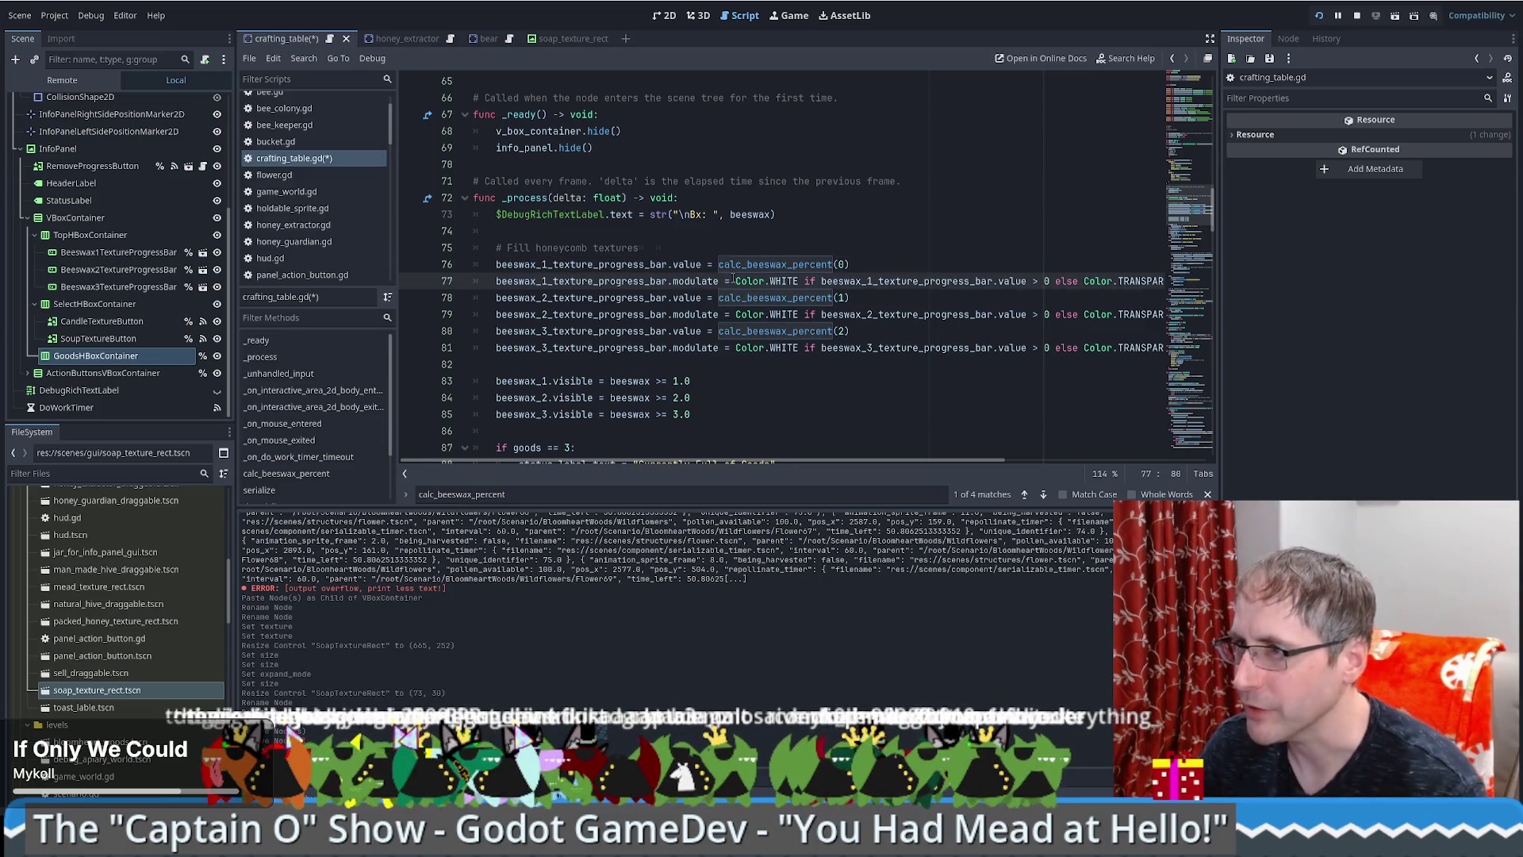
{"action": "scroll", "coordinate": [711, 303], "scroll_direction": "down", "scroll_amount": 1}
{"action": "scroll", "coordinate": [706, 308], "scroll_direction": "down", "scroll_amount": 1}
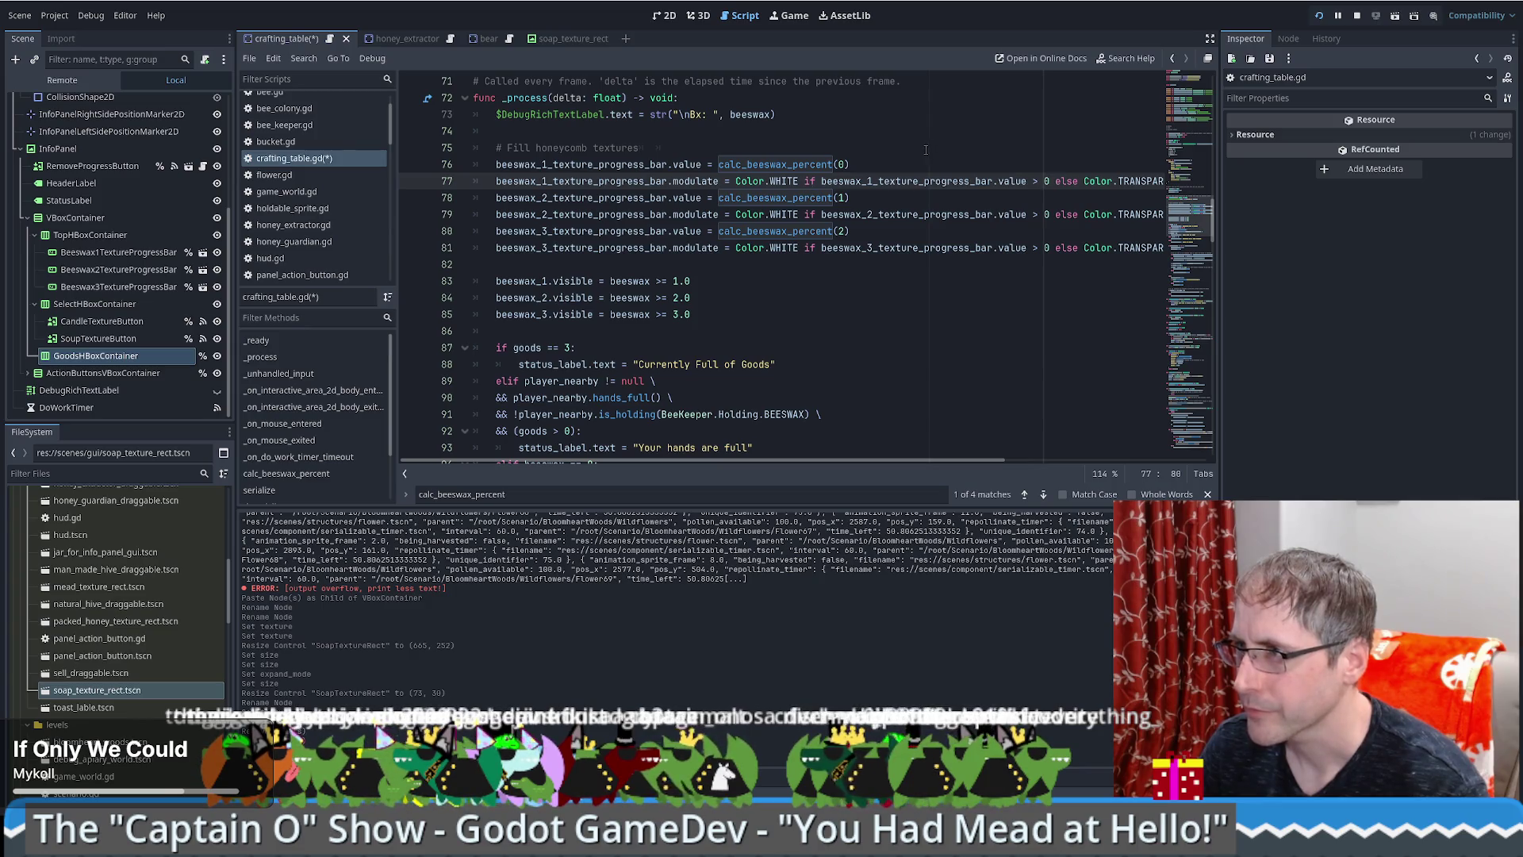
{"action": "left_click", "coordinate": [814, 164], "text": "ctrl"}
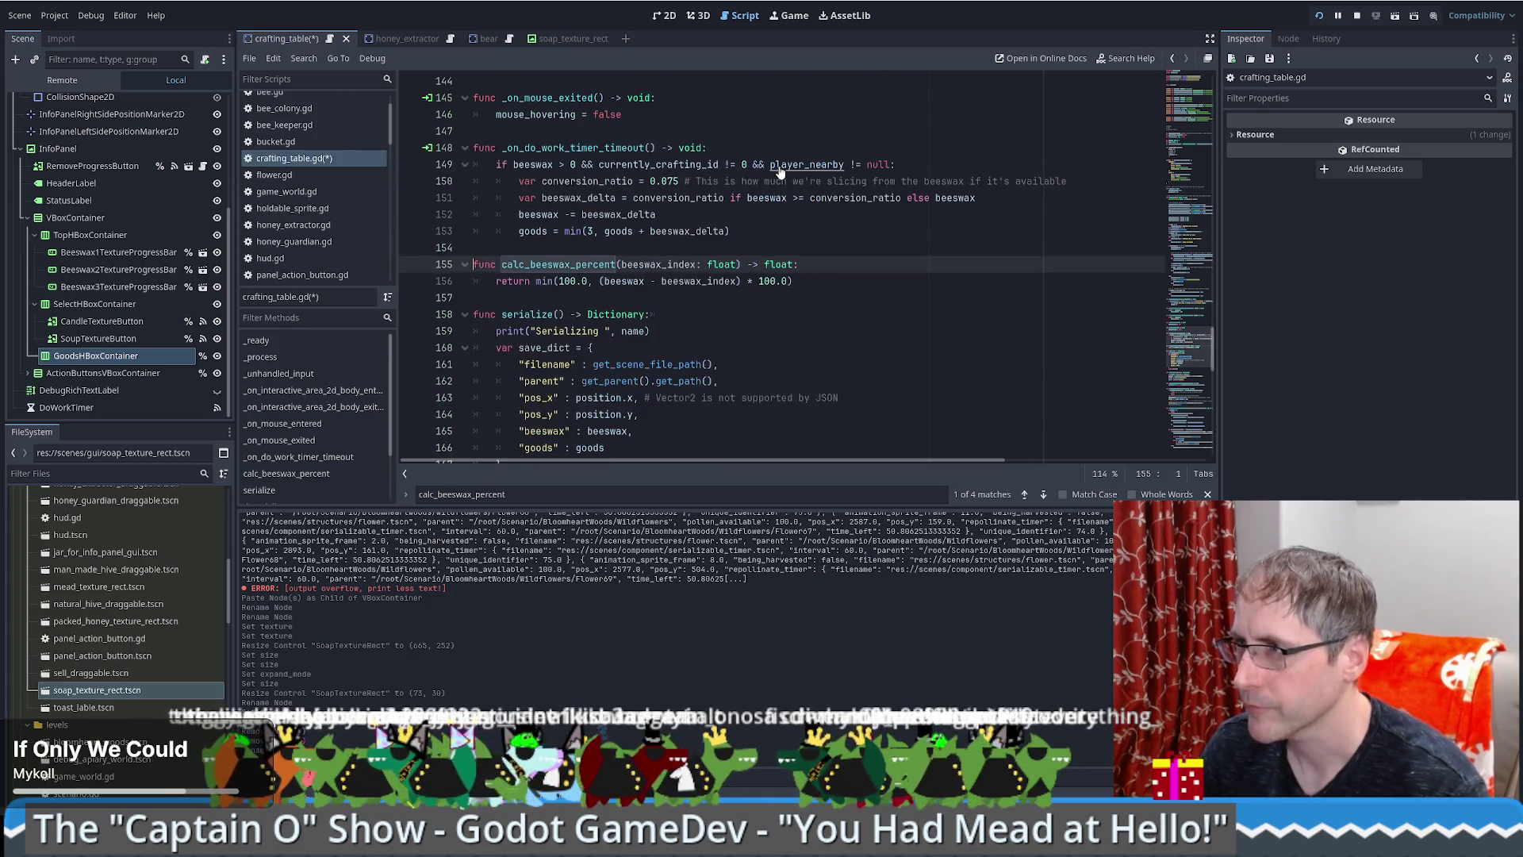
Step: Duplicate calc_beeswax_percent, name the copy calc_goods_percent, and swap beeswax for goods in its return
{"action": "left_click_drag", "start_coordinate": [616, 248], "coordinate": [816, 265]}
{"action": "key", "text": "shift+Down"}
{"action": "key", "text": "ctrl+shift+d"}
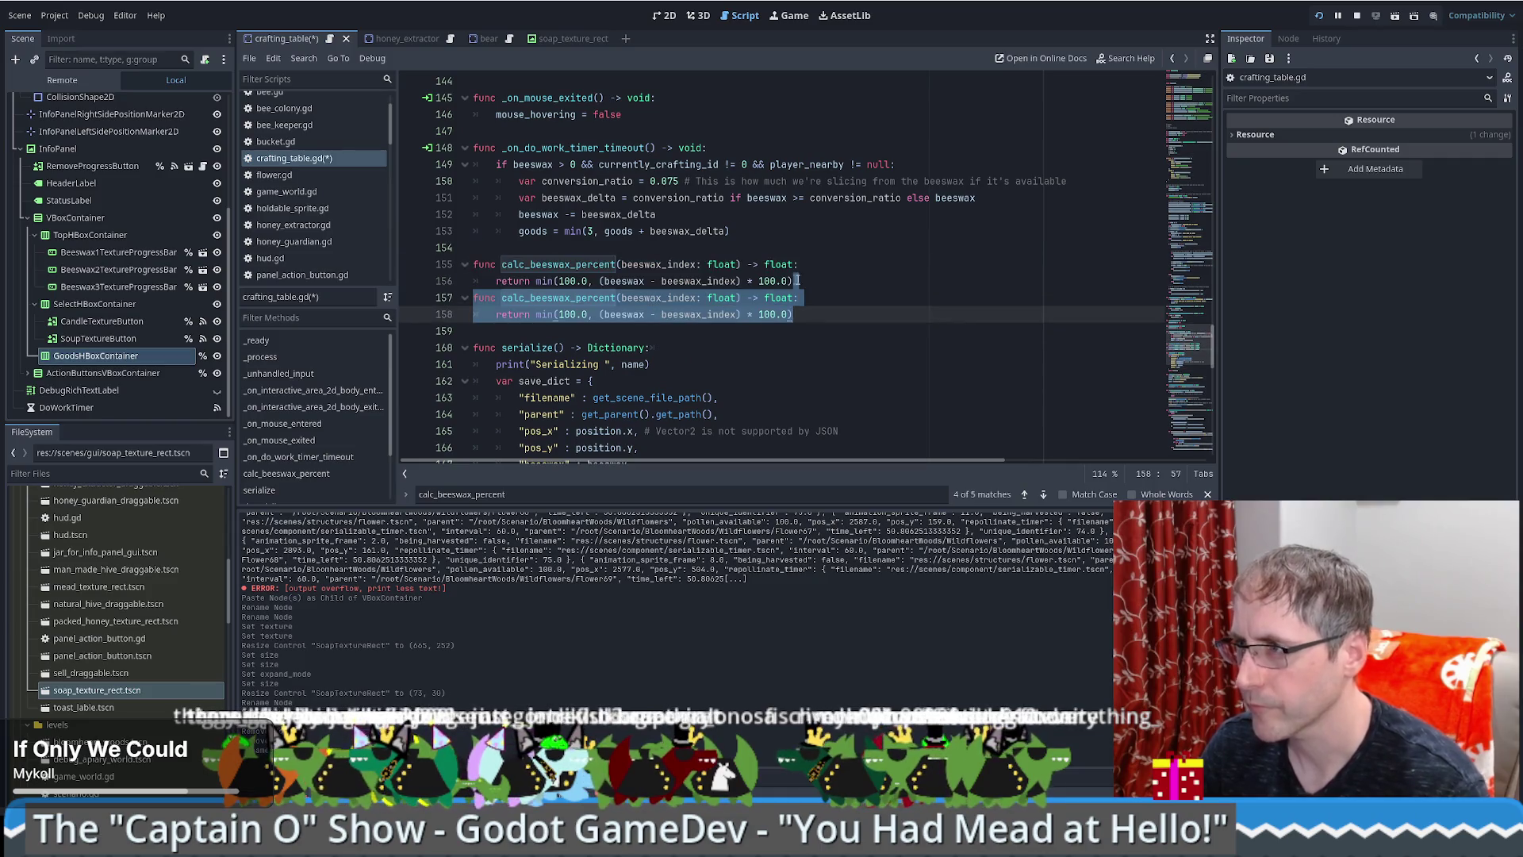
{"action": "key", "text": "Left"}
{"action": "key", "text": "Return"}
{"action": "double_click", "coordinate": [565, 314]}
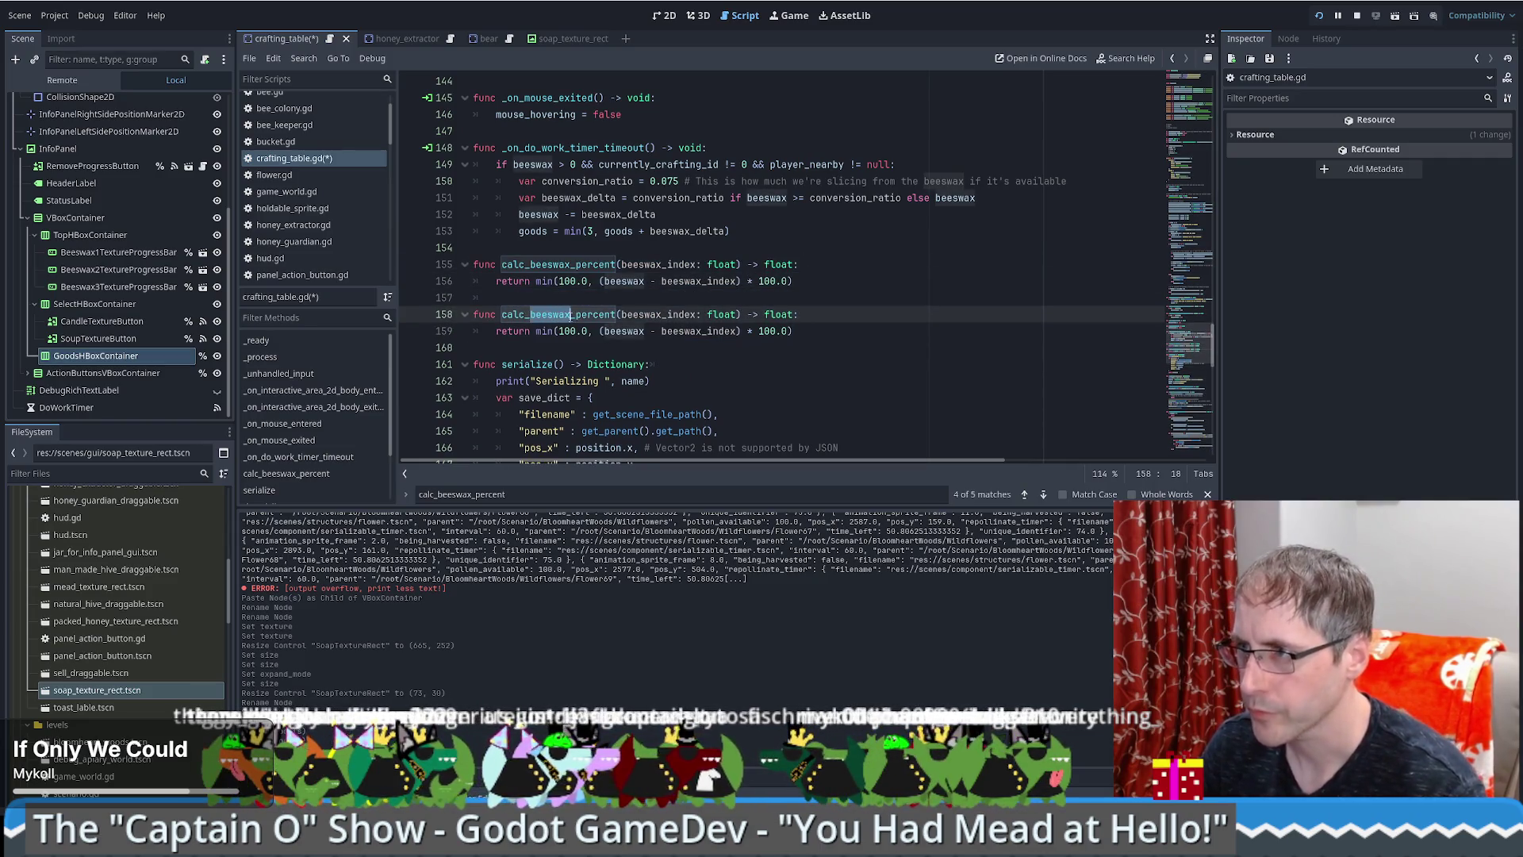
{"action": "type", "text": "goods"}
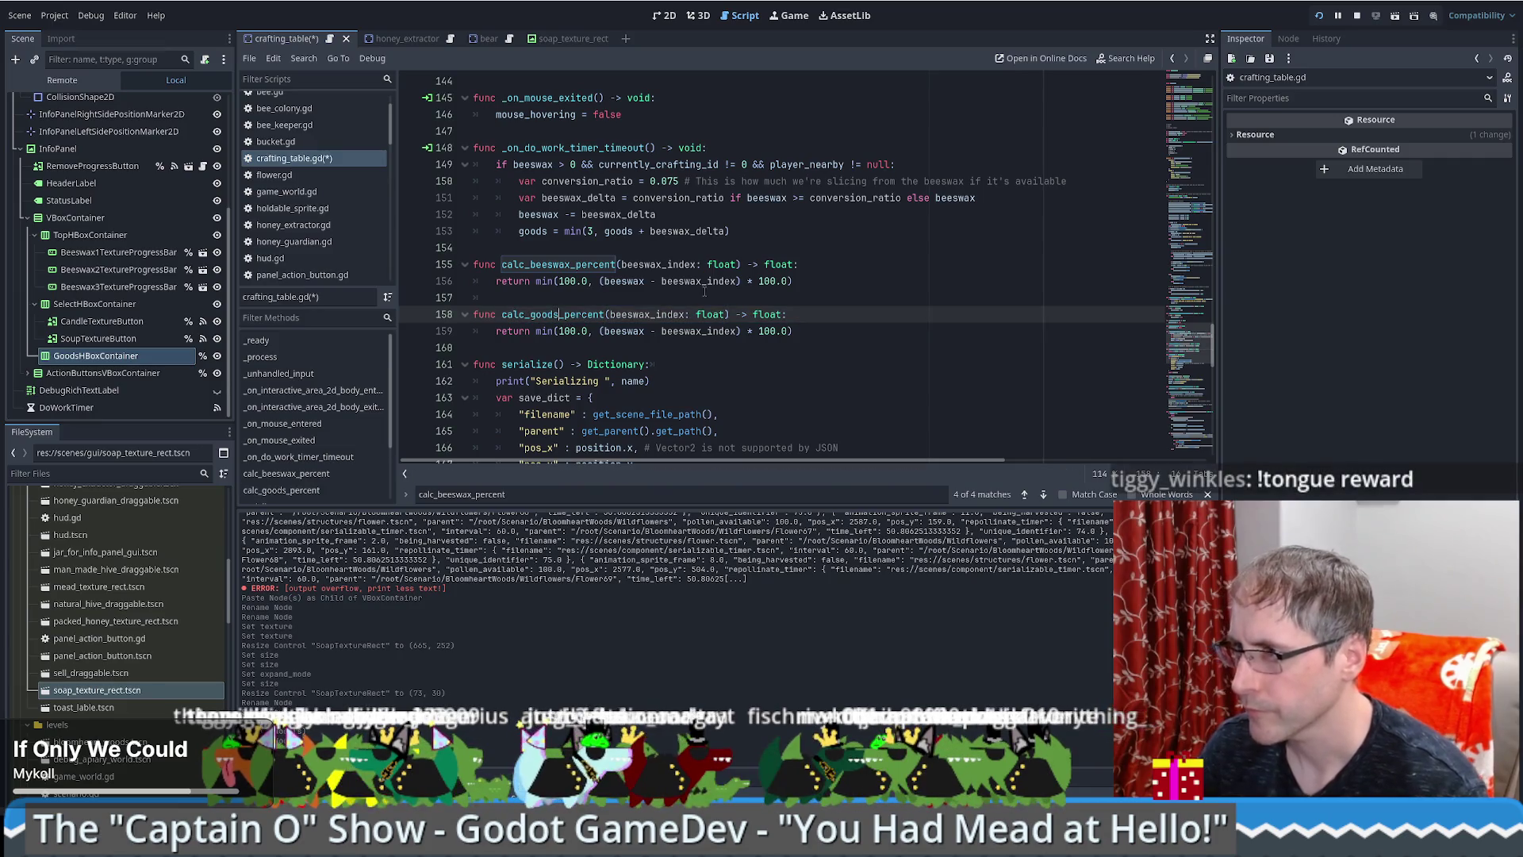
{"action": "double_click", "coordinate": [626, 331]}
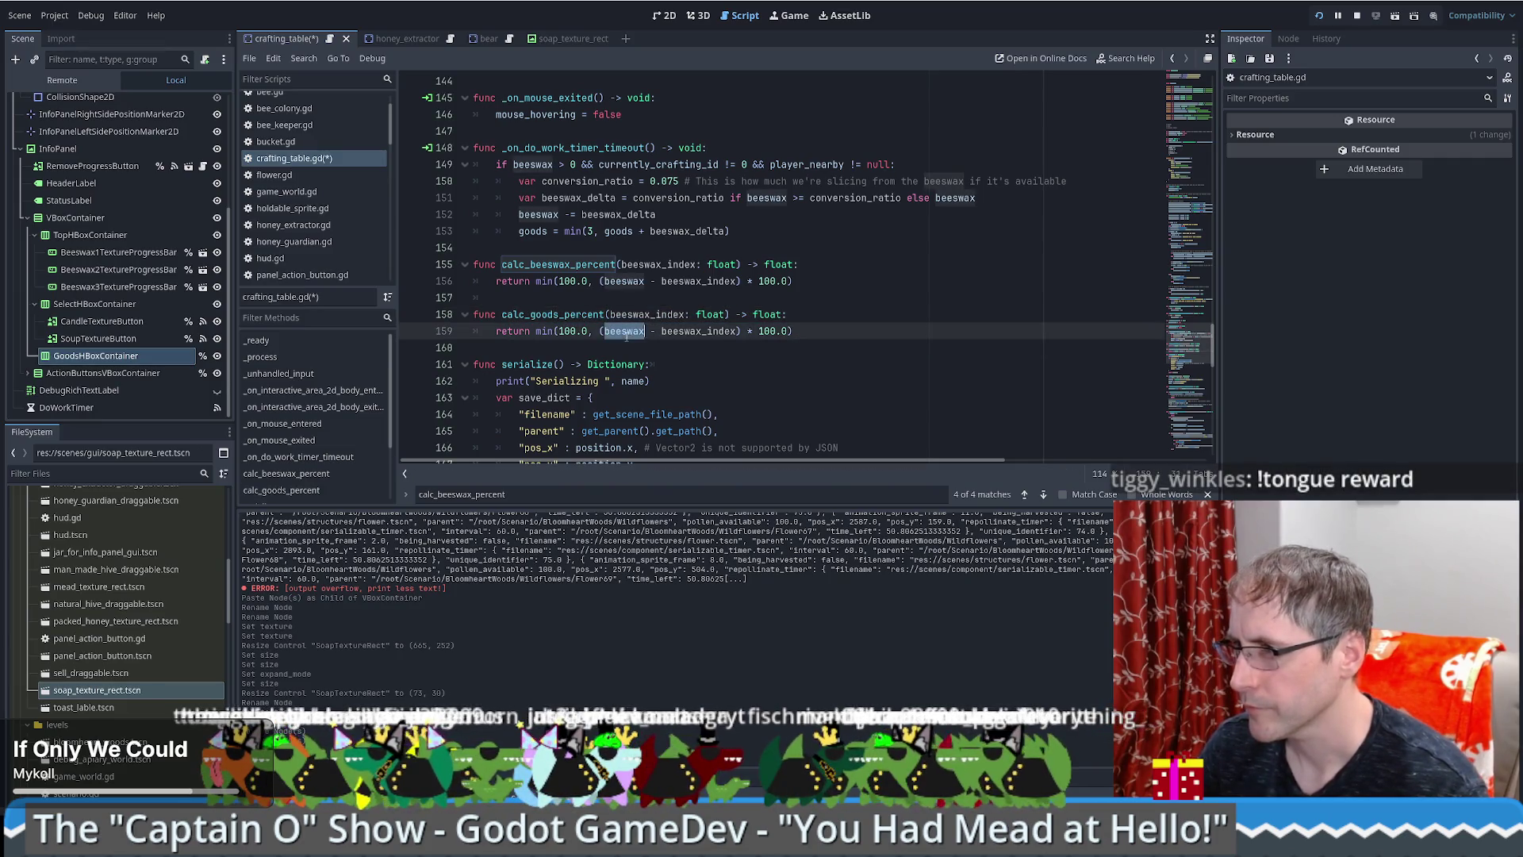
{"action": "type", "text": "goods"}
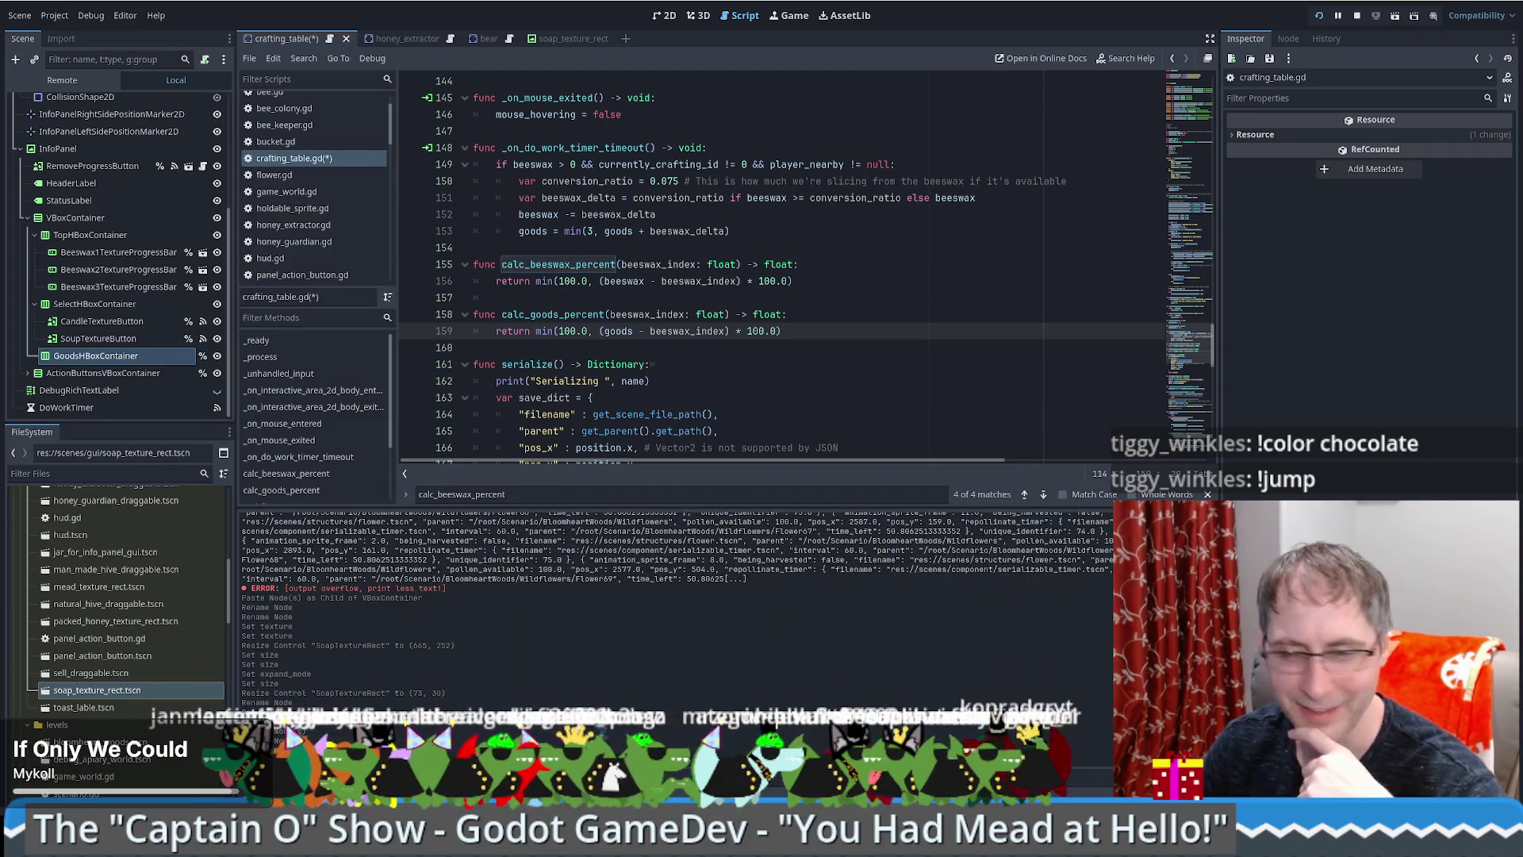
Step: Rename the function to calc_percent, shorten its parameter to index, and add a beeswax parameter
{"action": "scroll", "coordinate": [759, 358], "scroll_direction": "up", "scroll_amount": 2}
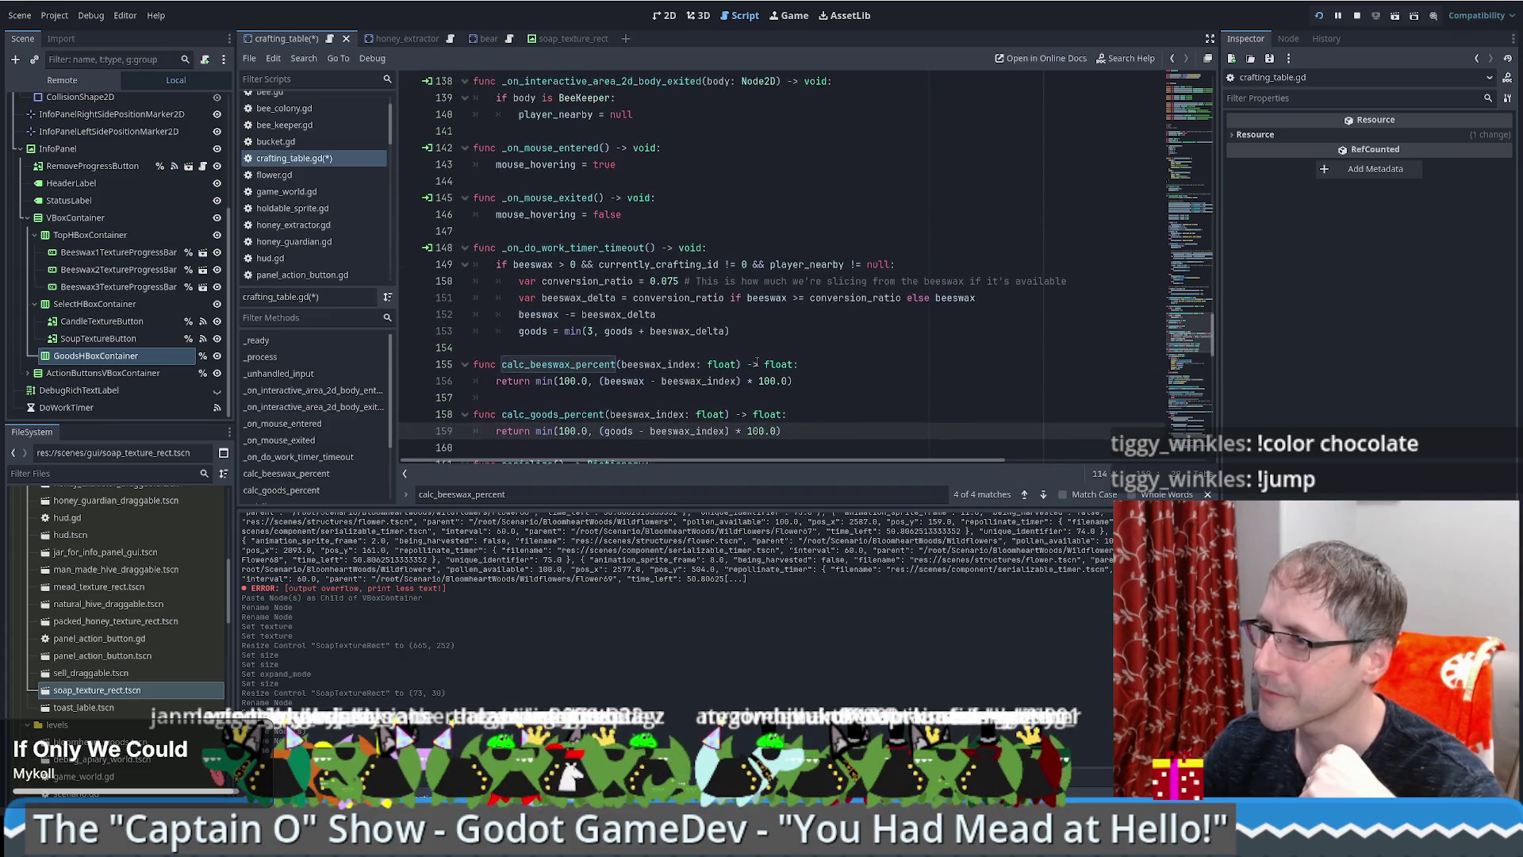
{"action": "scroll", "coordinate": [794, 347], "scroll_direction": "down", "scroll_amount": 5}
{"action": "scroll", "coordinate": [794, 346], "scroll_direction": "up", "scroll_amount": 3}
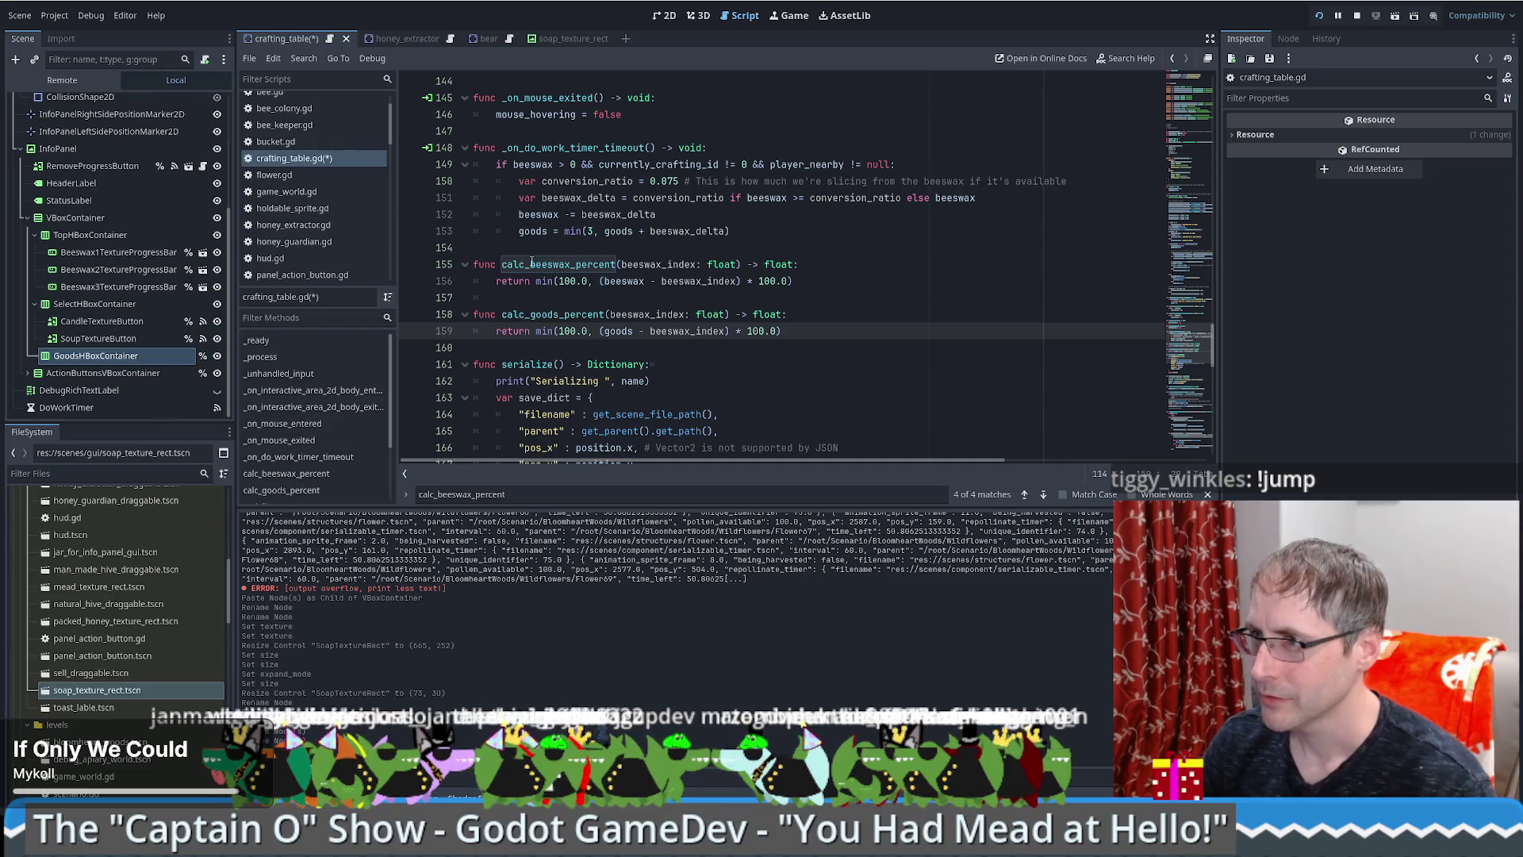
{"action": "left_click_drag", "start_coordinate": [530, 265], "coordinate": [570, 264]}
{"action": "key", "text": "BackSpace"}
{"action": "key", "text": "BackSpace"}
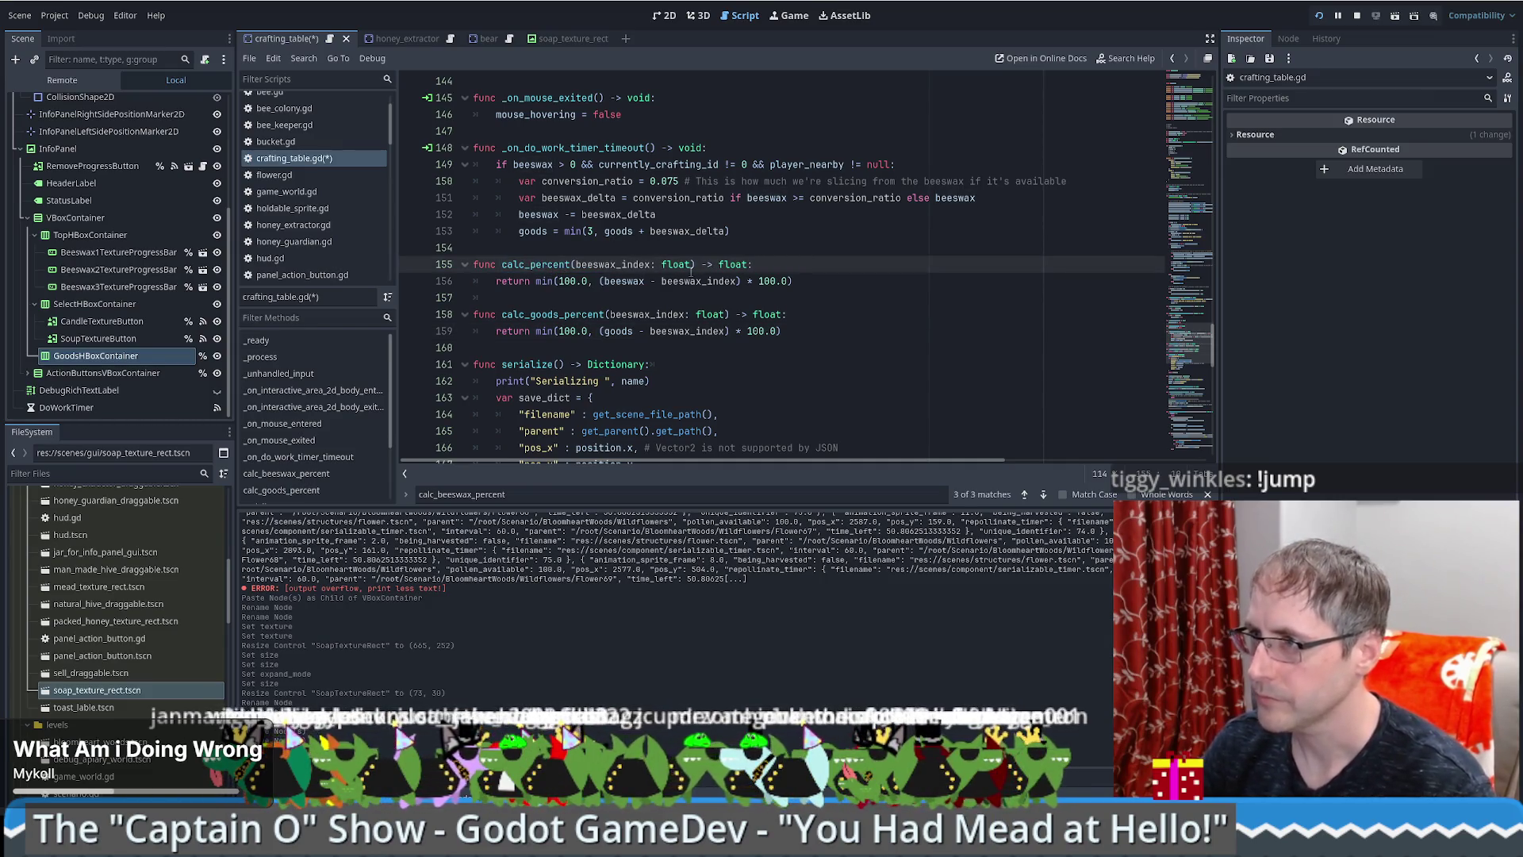
{"action": "mouse_move", "coordinate": [578, 264]}
{"action": "left_mouse_down"}
{"action": "mouse_move", "coordinate": [642, 264]}
{"action": "mouse_move", "coordinate": [623, 264]}
{"action": "left_mouse_up"}
{"action": "key", "text": "BackSpace"}
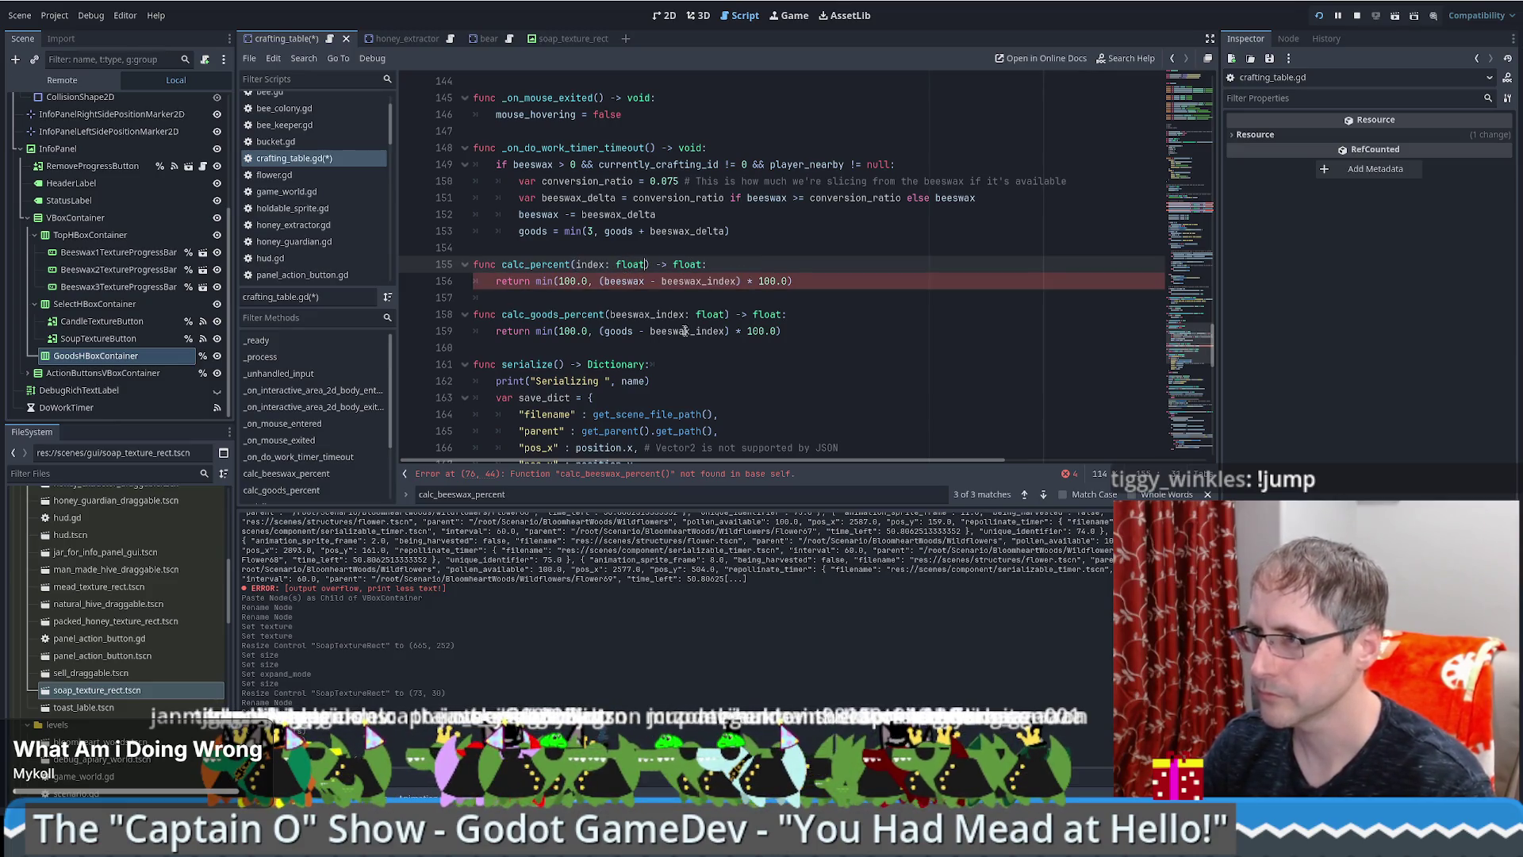
{"action": "type", "text": ", beeswax"}
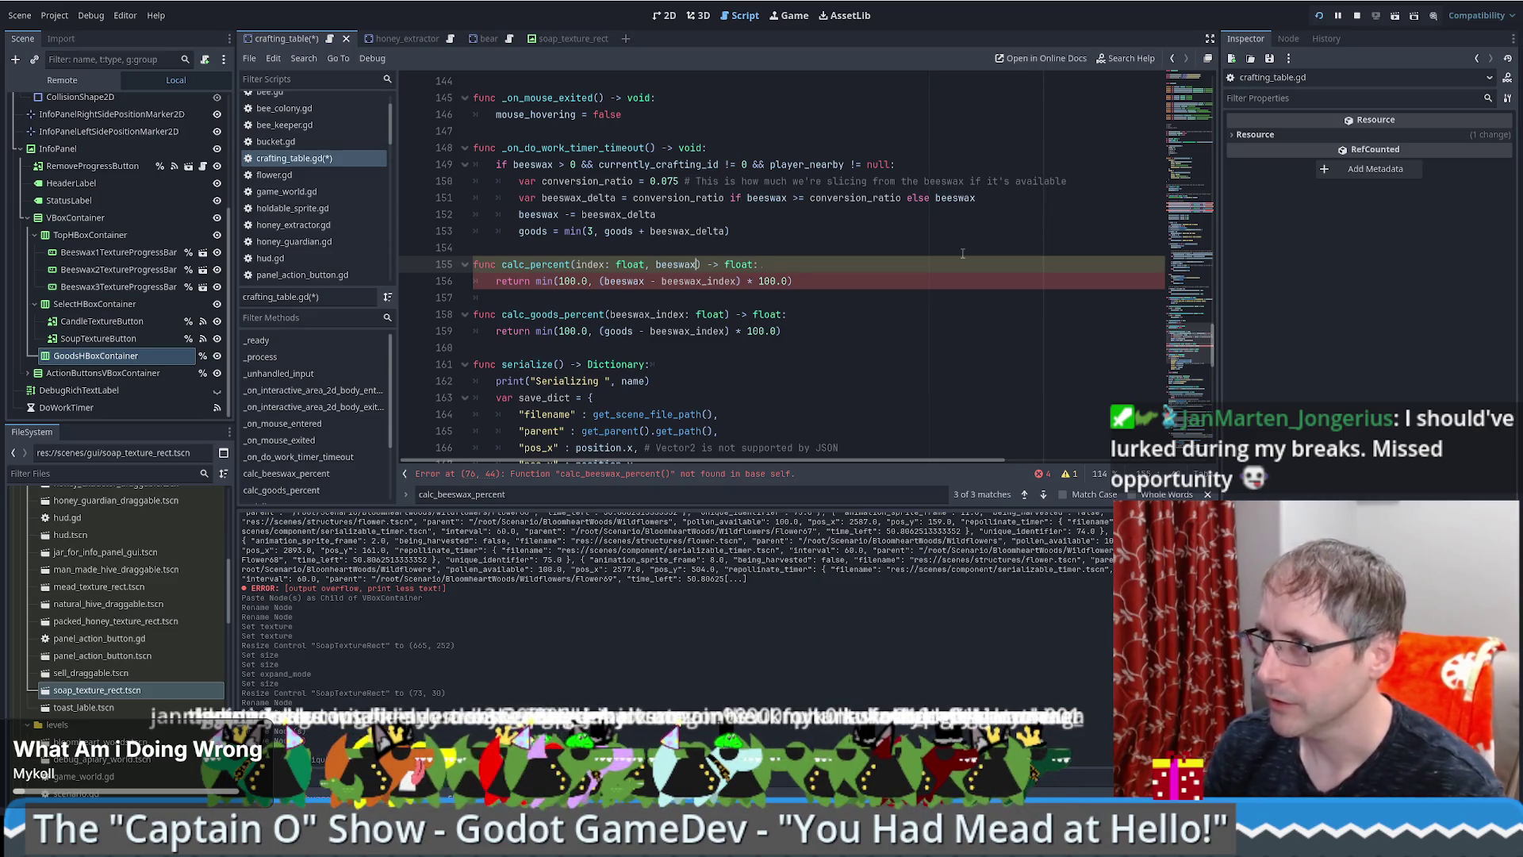
{"action": "type", "text": ":"}
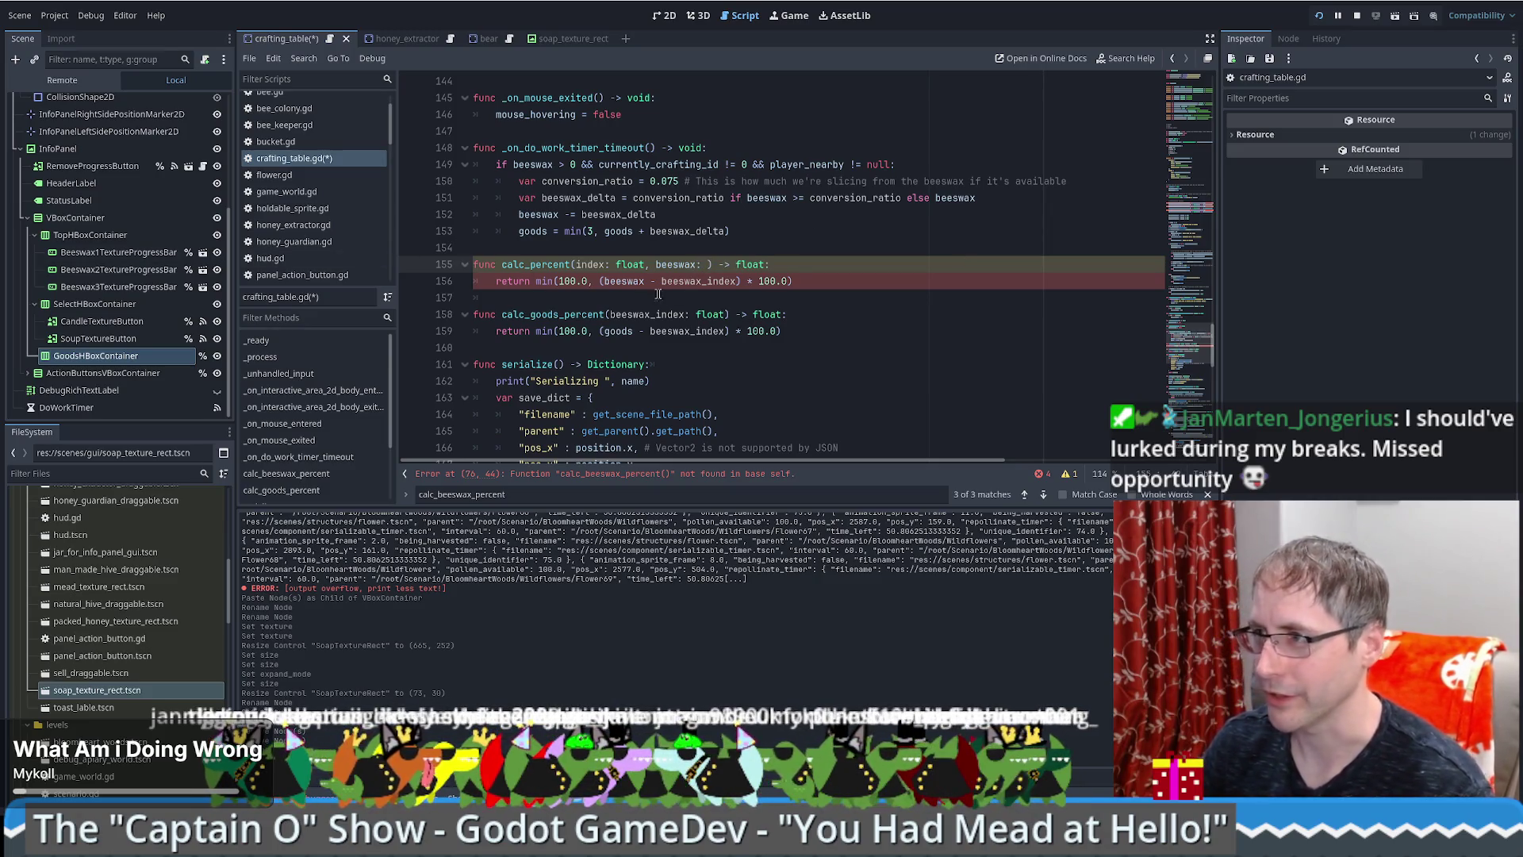
Step: Type the second parameter as float and rename it amount
{"action": "left_click", "coordinate": [547, 215], "text": "ctrl"}
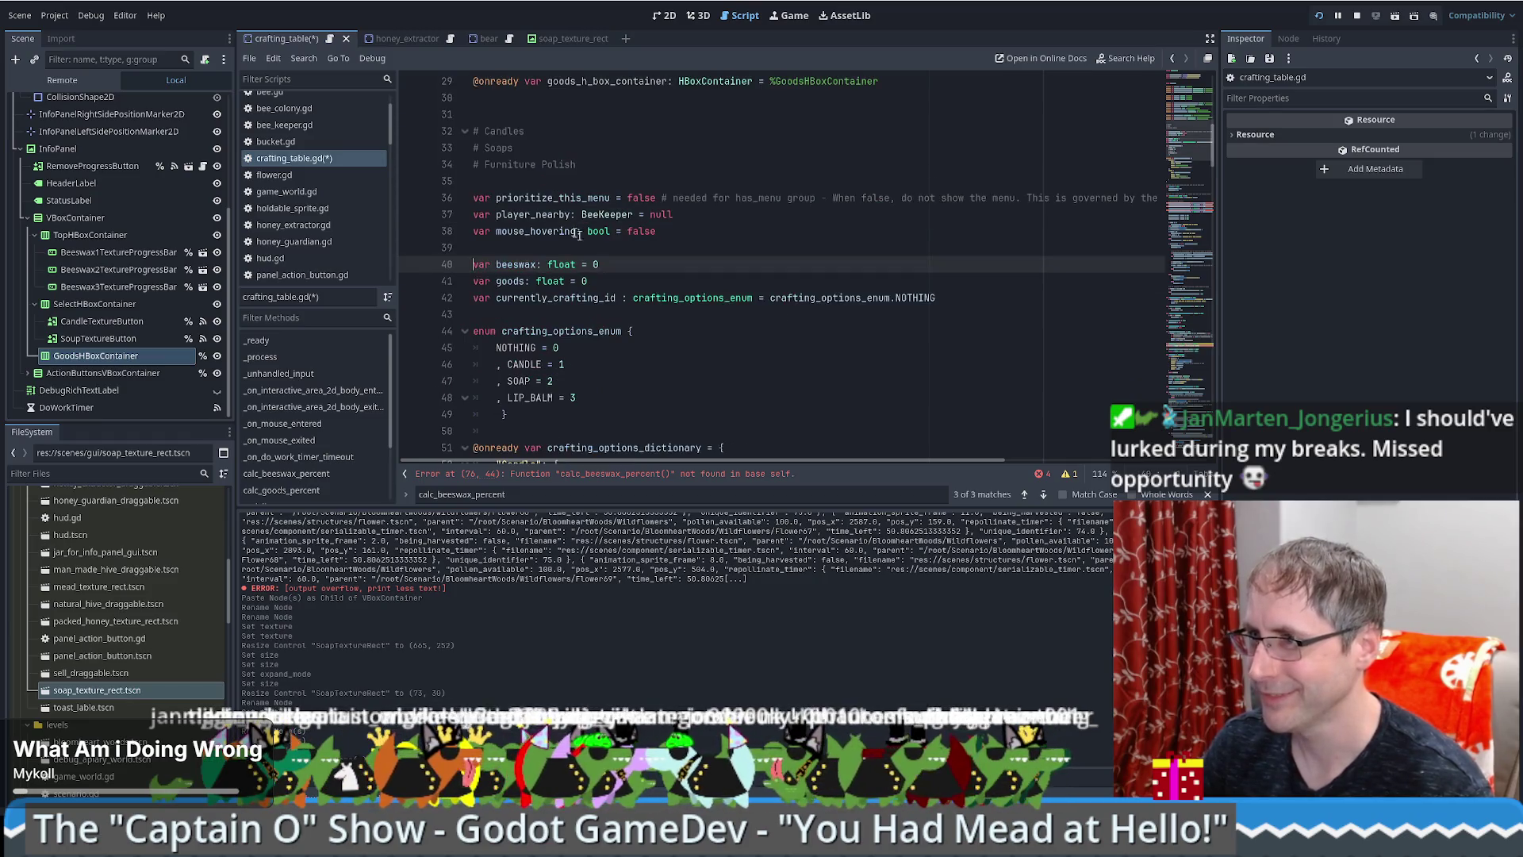
{"action": "key", "text": "alt+Left"}
{"action": "left_click", "coordinate": [709, 314]}
{"action": "type", "text": "float"}
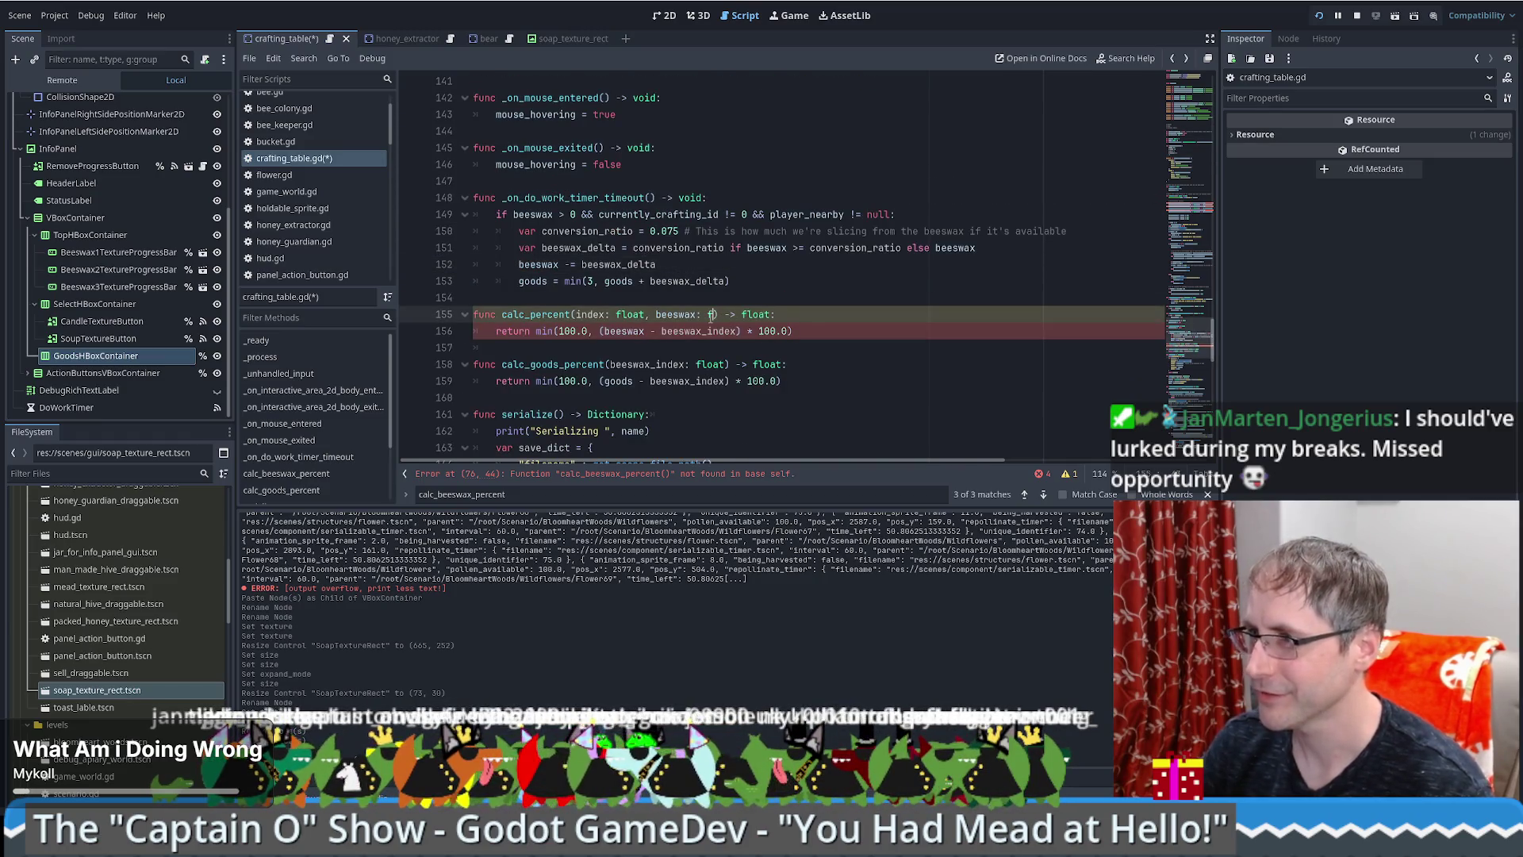
{"action": "left_click", "coordinate": [742, 297]}
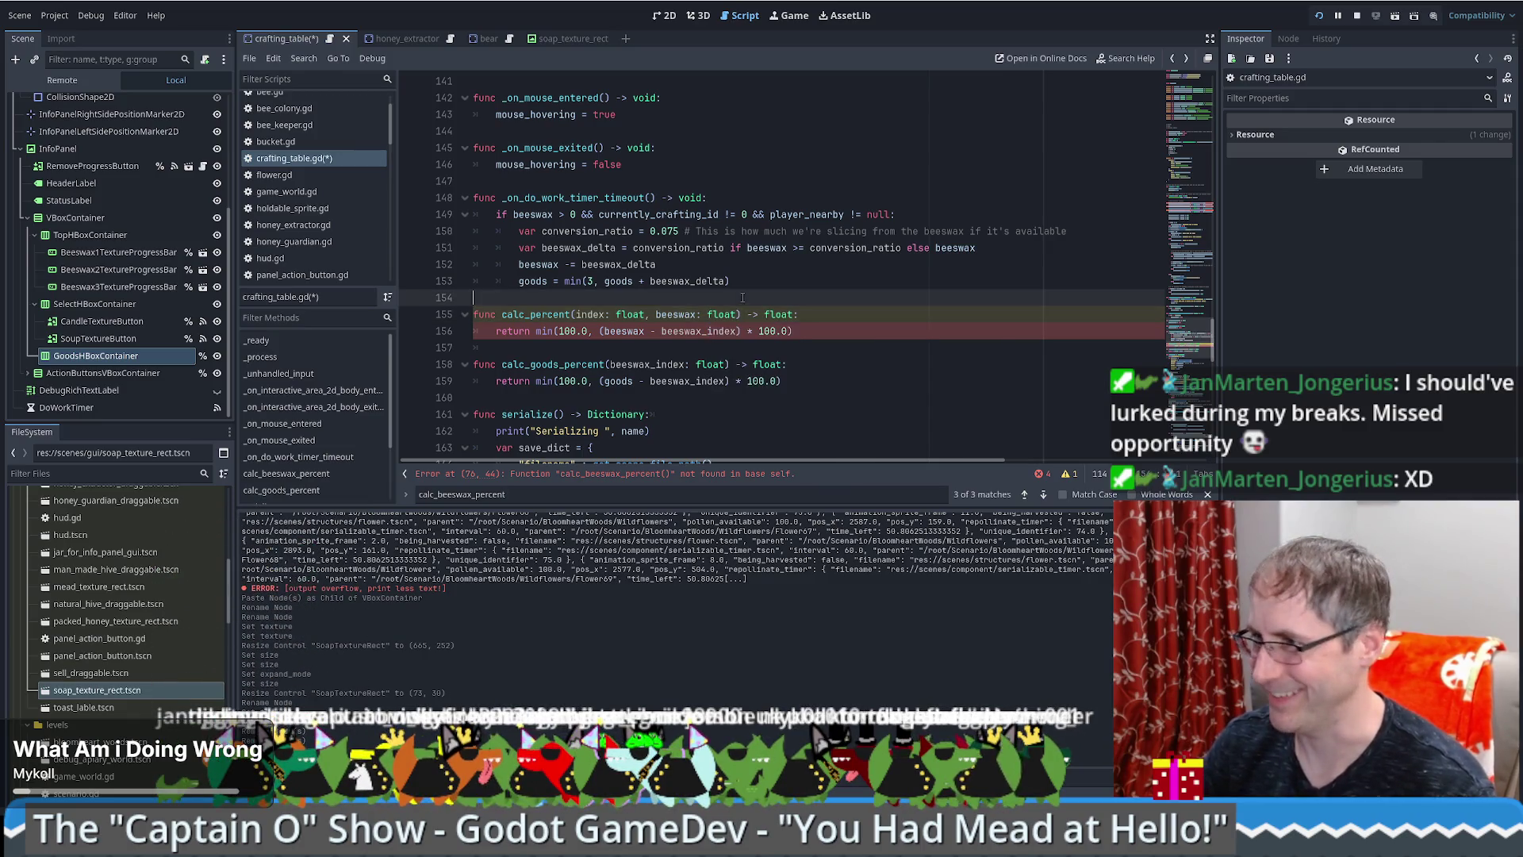
{"action": "double_click", "coordinate": [681, 316]}
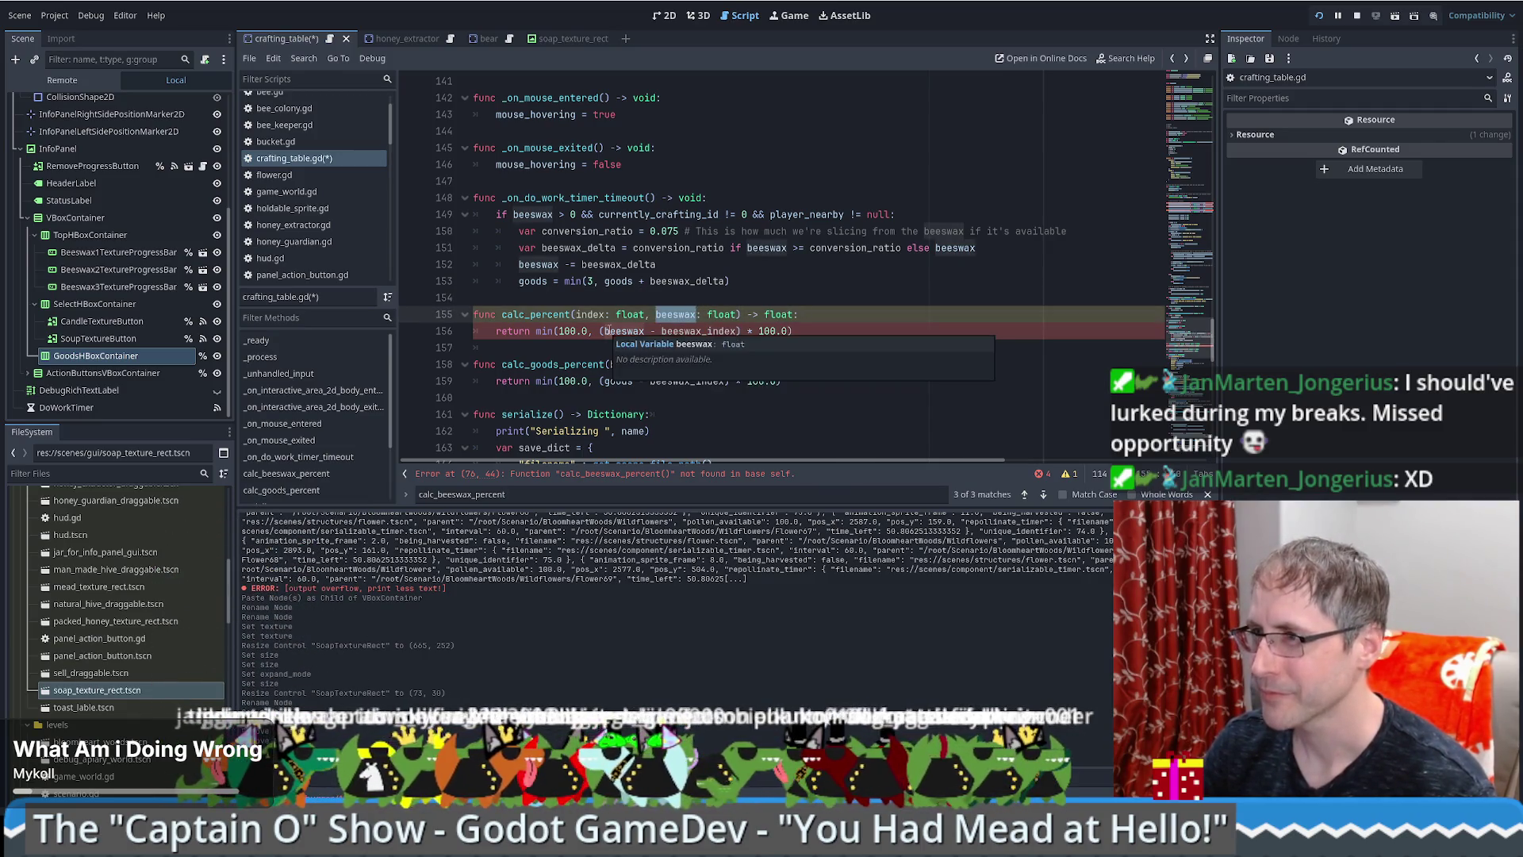
{"action": "left_click", "coordinate": [682, 315]}
{"action": "double_click", "coordinate": [684, 316]}
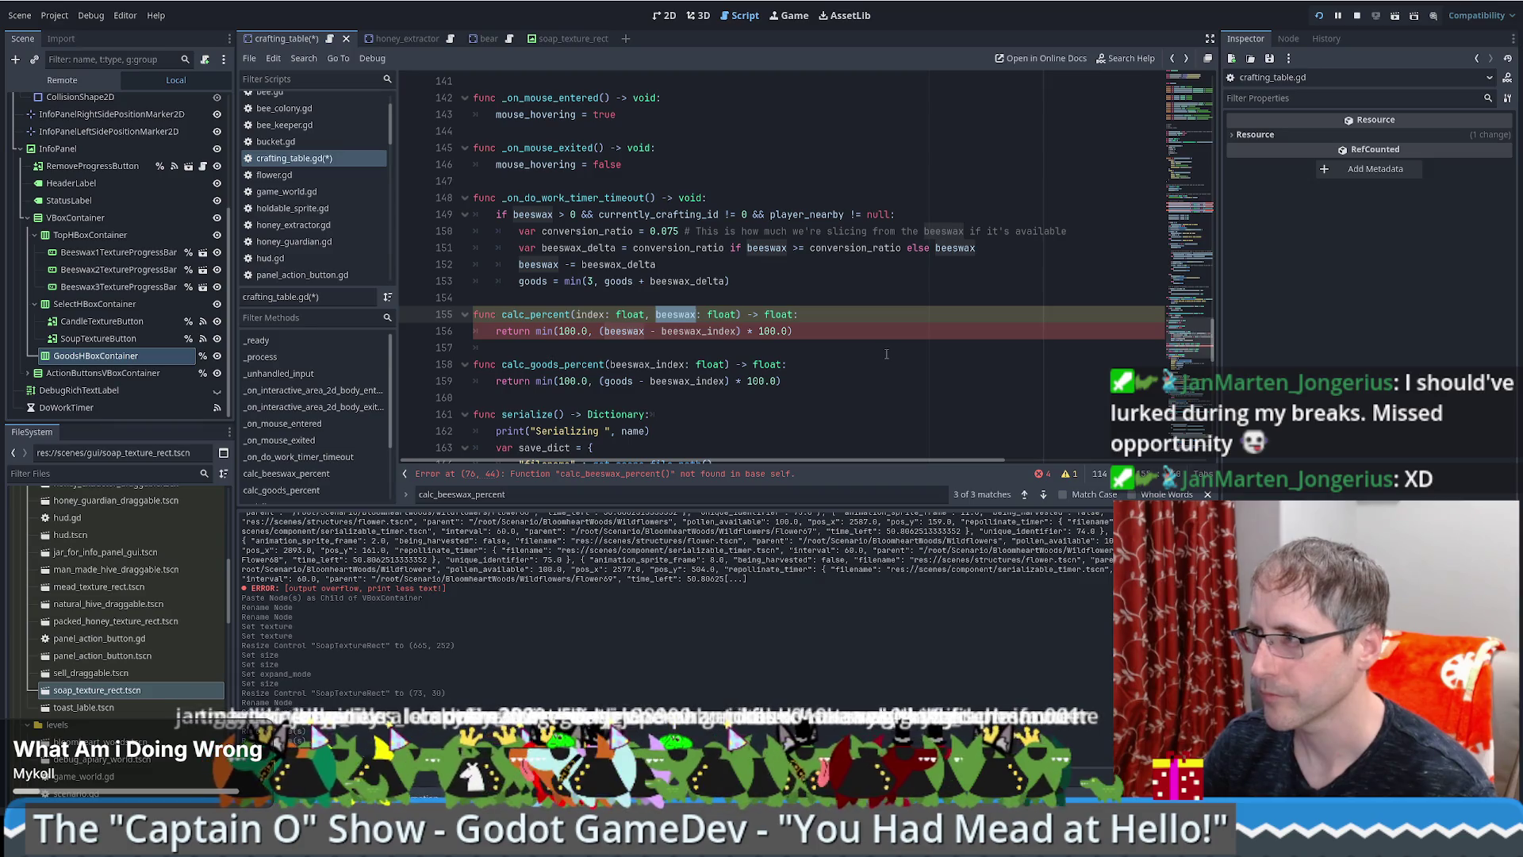
{"action": "type", "text": "amount"}
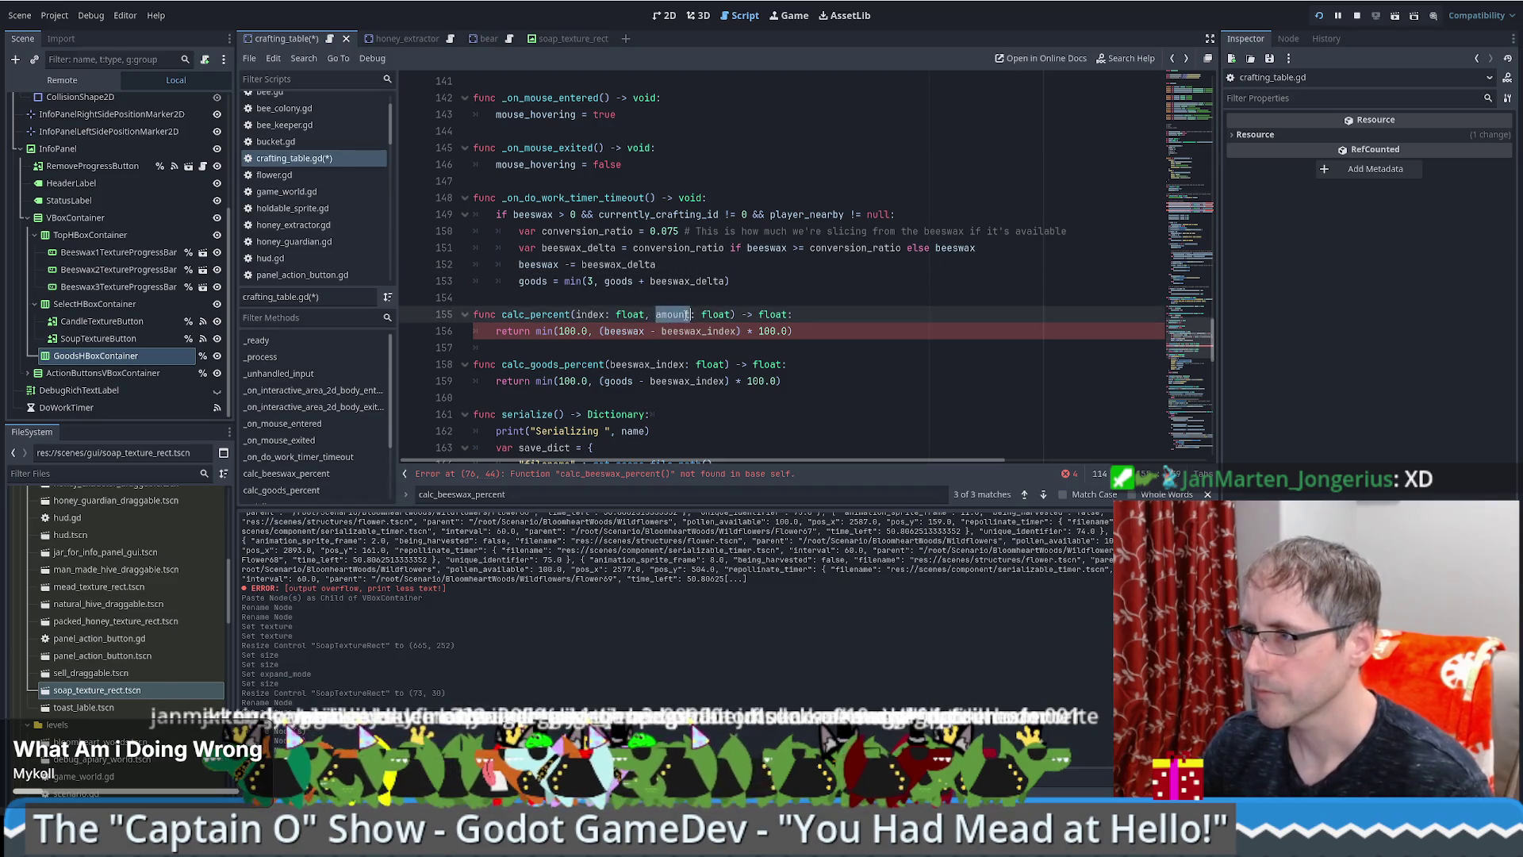
Step: Use amount and index in place of beeswax names in the return expression
{"action": "left_click", "coordinate": [627, 331]}
{"action": "double_click", "coordinate": [628, 331]}
{"action": "type", "text": "amount"}
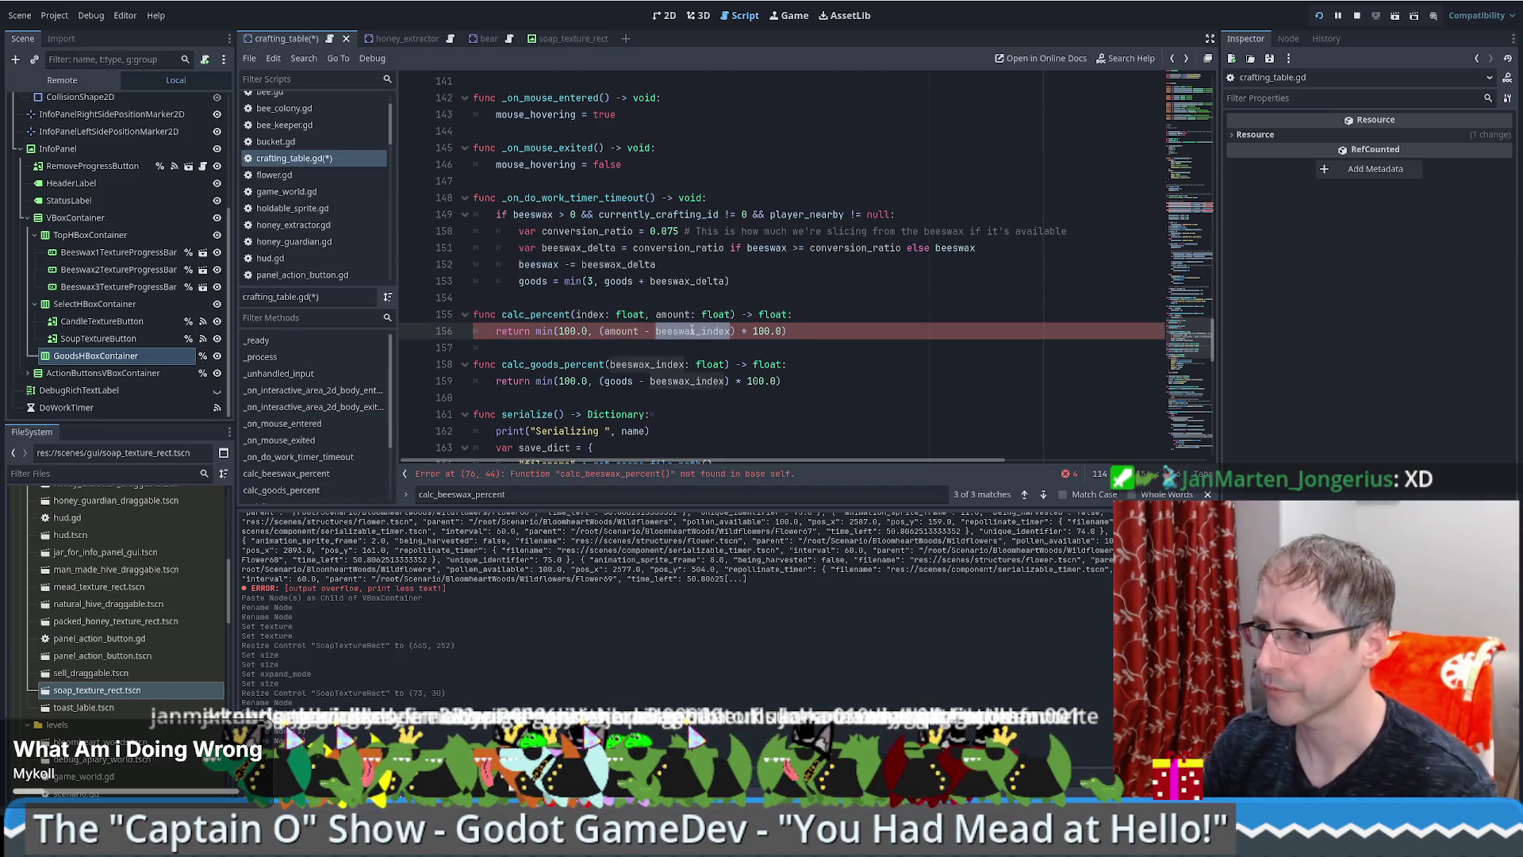
{"action": "double_click", "coordinate": [691, 330]}
{"action": "type", "text": "indexx"}
{"action": "left_click", "coordinate": [580, 297]}
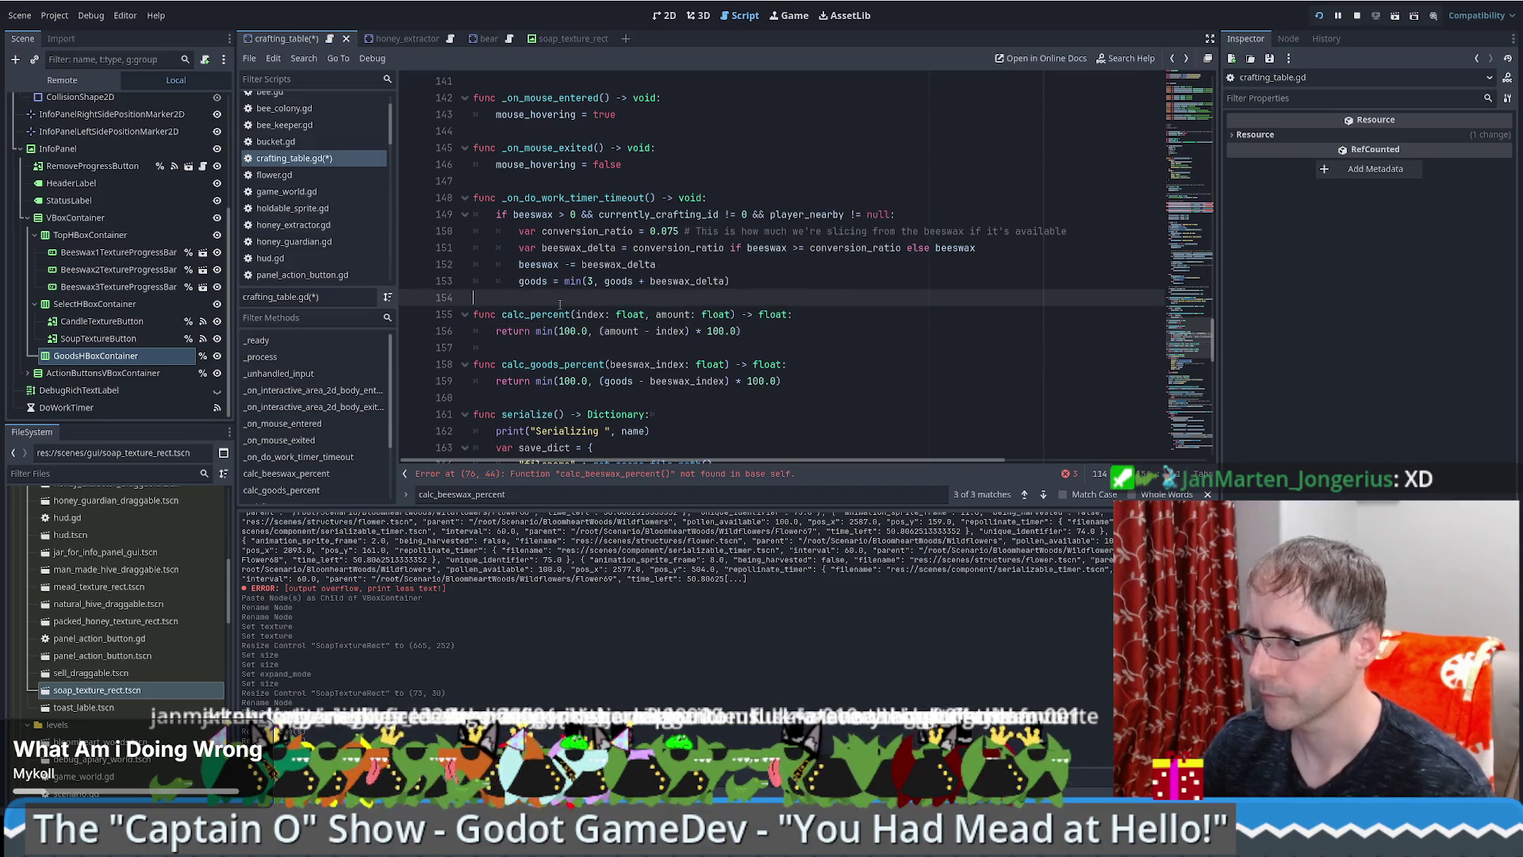
Step: Delete the calc_goods_percent function
{"action": "left_click_drag", "start_coordinate": [580, 354], "coordinate": [953, 399]}
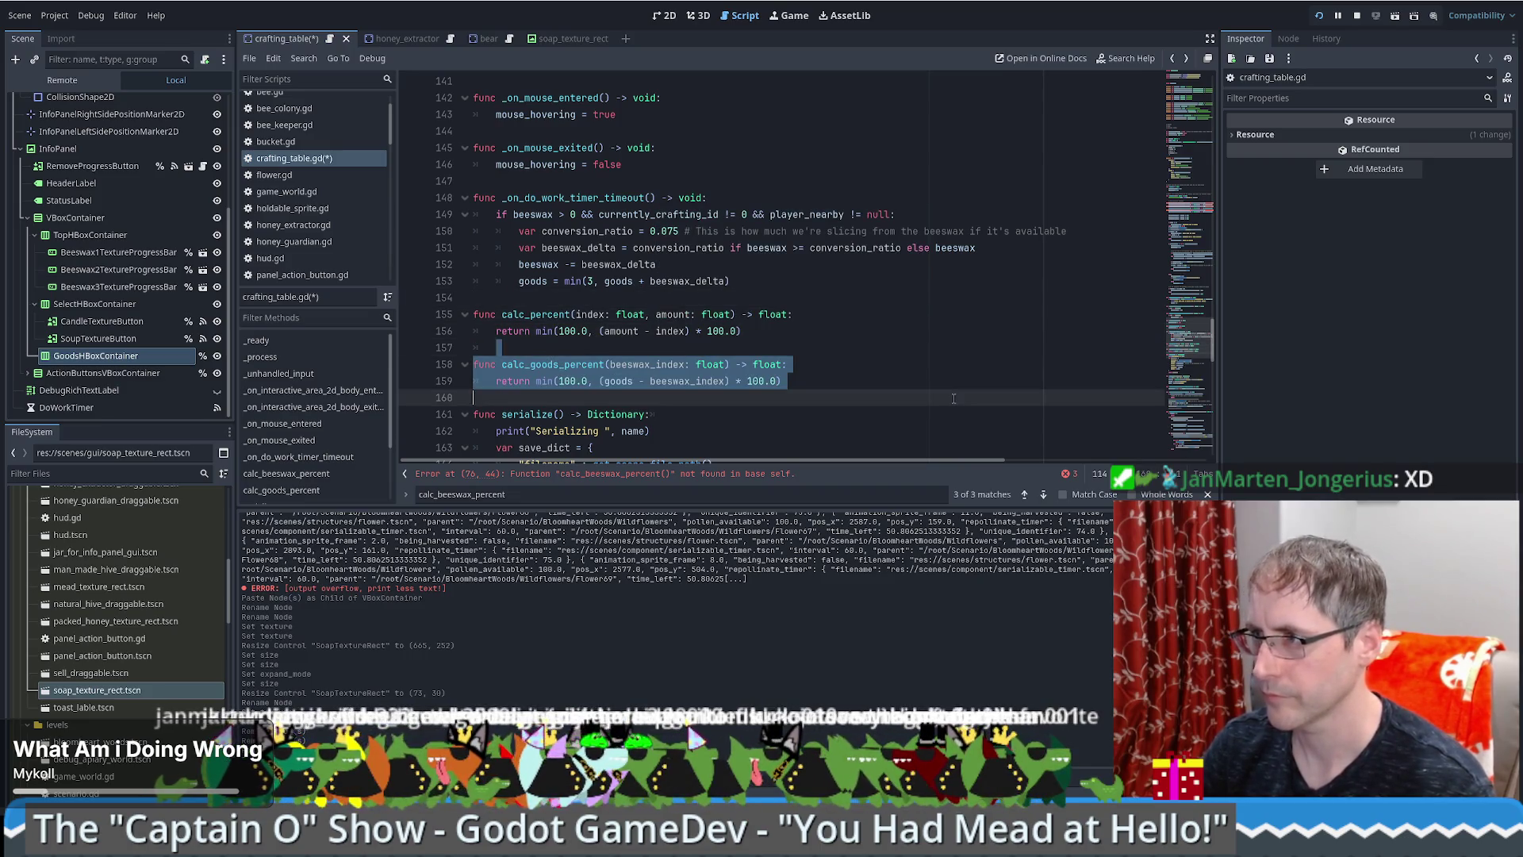
{"action": "key", "text": "Delete"}
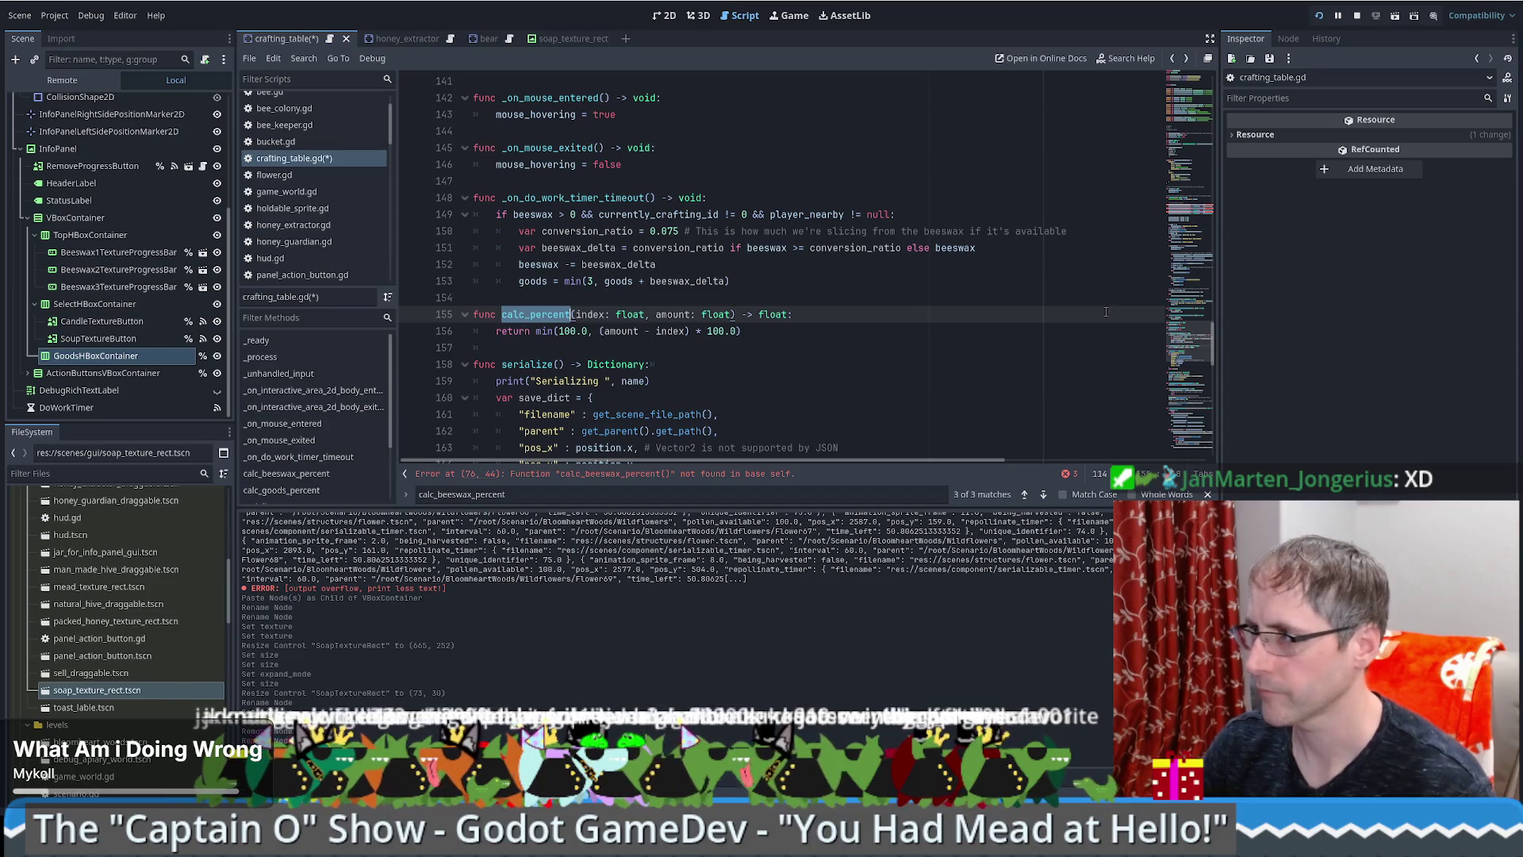
{"action": "scroll", "coordinate": [814, 159], "scroll_direction": "up", "scroll_amount": 20}
Step: Change all three progress bar values to calc_percent(0, beeswax)
{"action": "left_click", "coordinate": [773, 175]}
{"action": "key", "text": "BackSpace"}
{"action": "key", "text": "BackSpace"}
{"action": "key", "text": "BackSpace"}
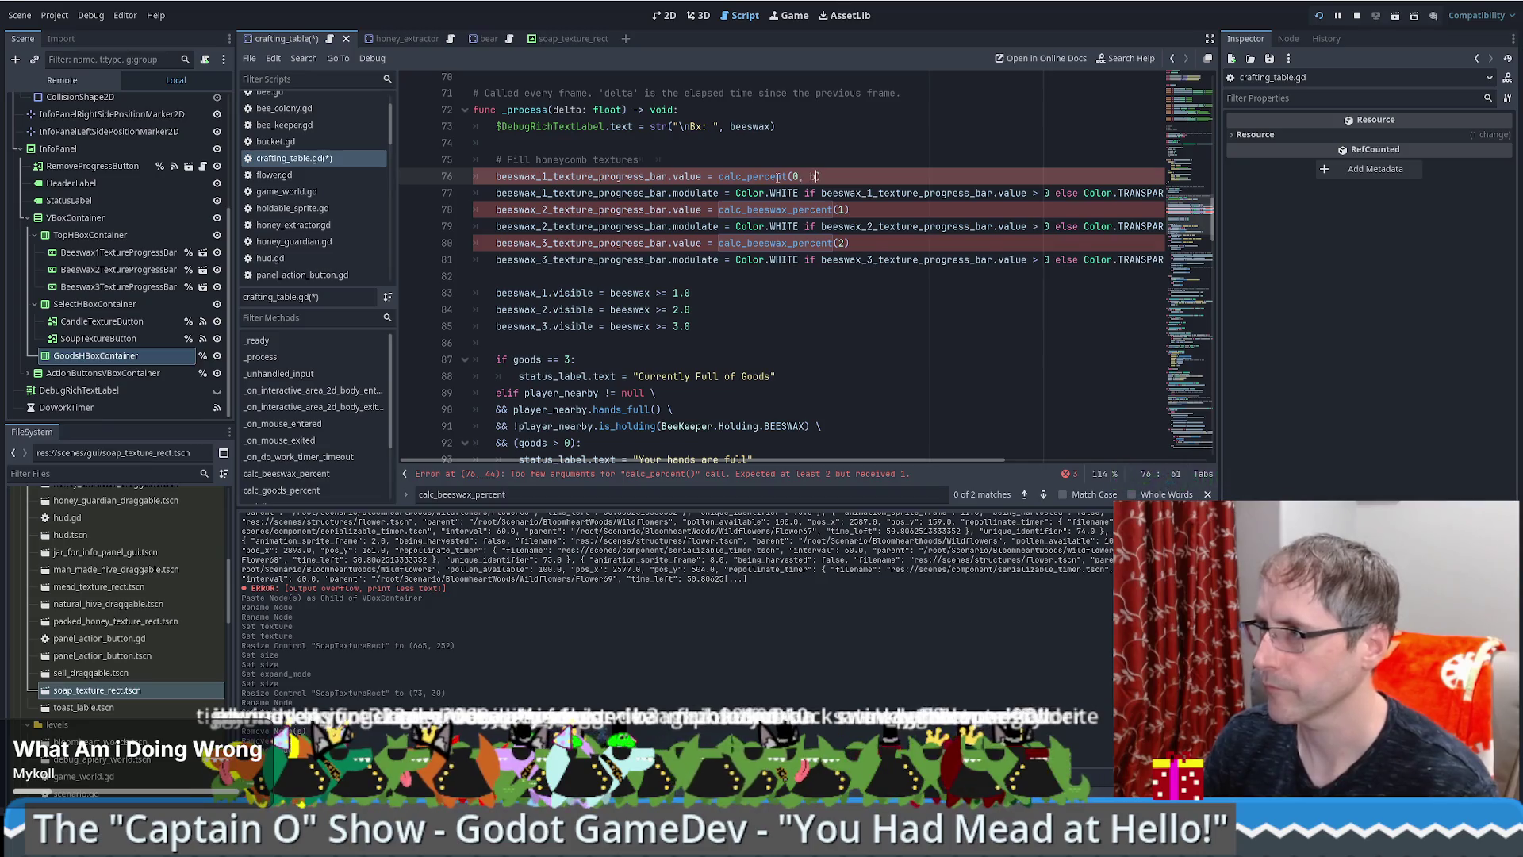
{"action": "type", "text": ", b"}
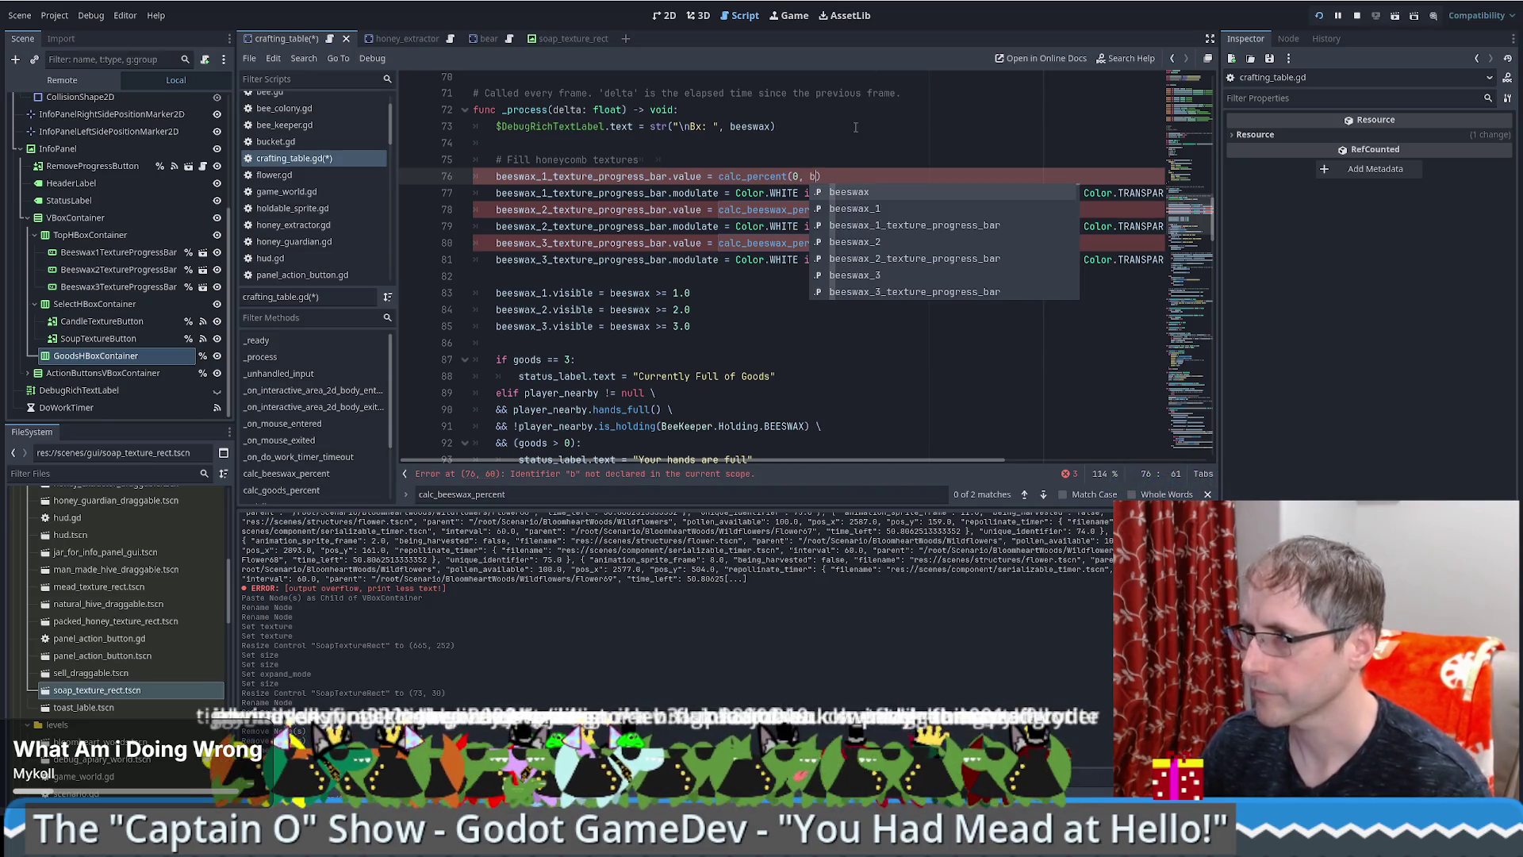
{"action": "key", "text": "Return"}
{"action": "mouse_move", "coordinate": [855, 176]}
{"action": "left_mouse_down"}
{"action": "mouse_move", "coordinate": [719, 176]}
{"action": "mouse_move", "coordinate": [849, 210]}
{"action": "left_mouse_up"}
{"action": "type", "text": "calc_percent(0, beeswax)"}
{"action": "left_click_drag", "start_coordinate": [719, 242], "coordinate": [848, 242]}
{"action": "type", "text": "calc_percent(0, beeswax)"}
{"action": "left_click_drag", "start_coordinate": [639, 285], "coordinate": [635, 171]}
{"action": "left_click", "coordinate": [691, 310]}
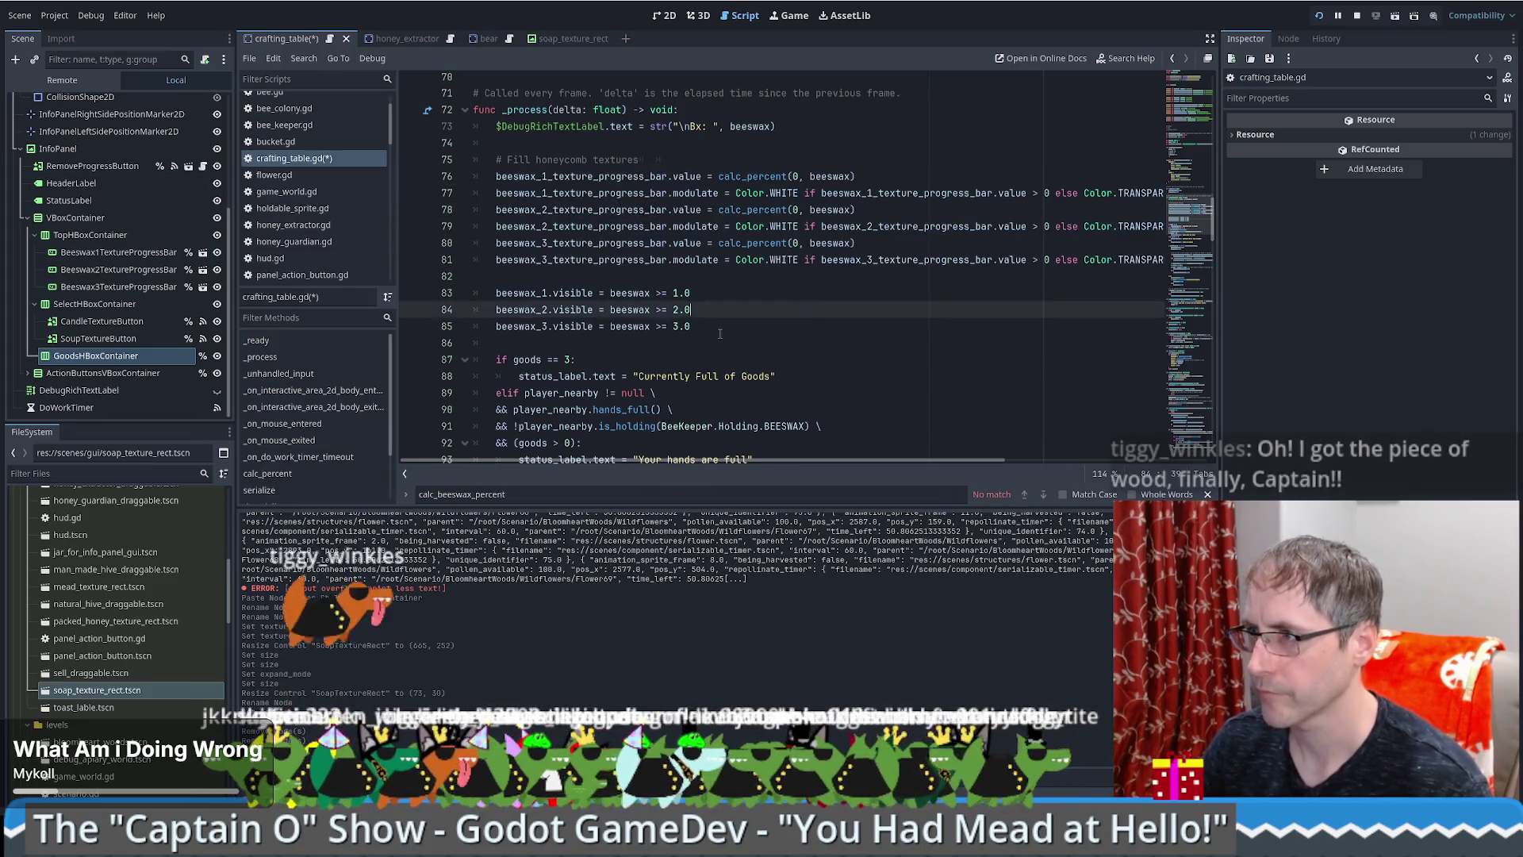
{"action": "left_click_drag", "start_coordinate": [714, 276], "coordinate": [494, 176]}
Step: Remove 'honeycomb' from the Fill comment, then save and run the game with F5
{"action": "left_click", "coordinate": [593, 160]}
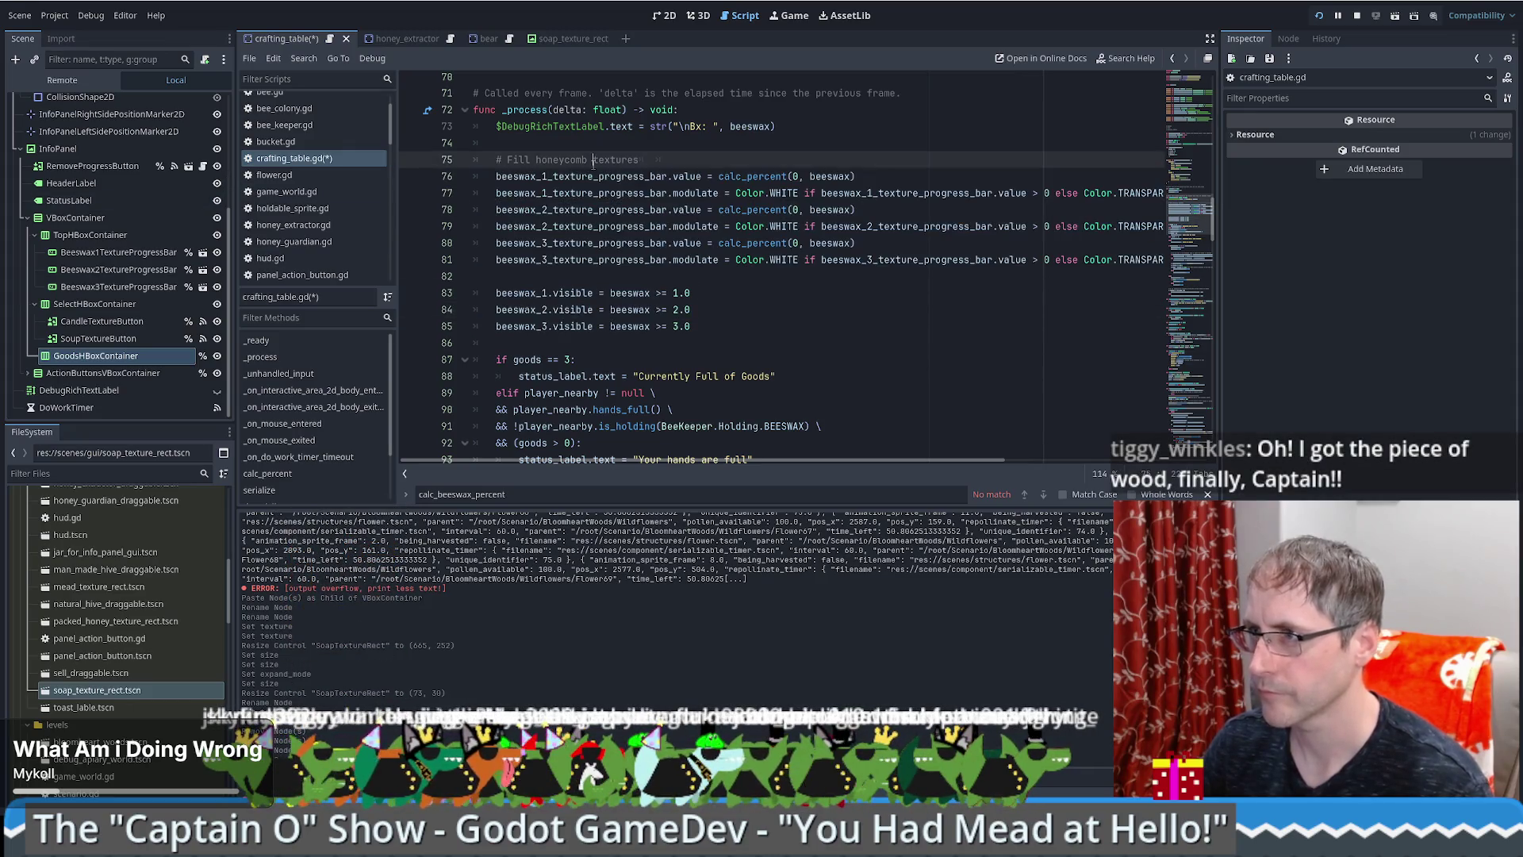
{"action": "double_click", "coordinate": [571, 160]}
{"action": "key", "text": "BackSpace"}
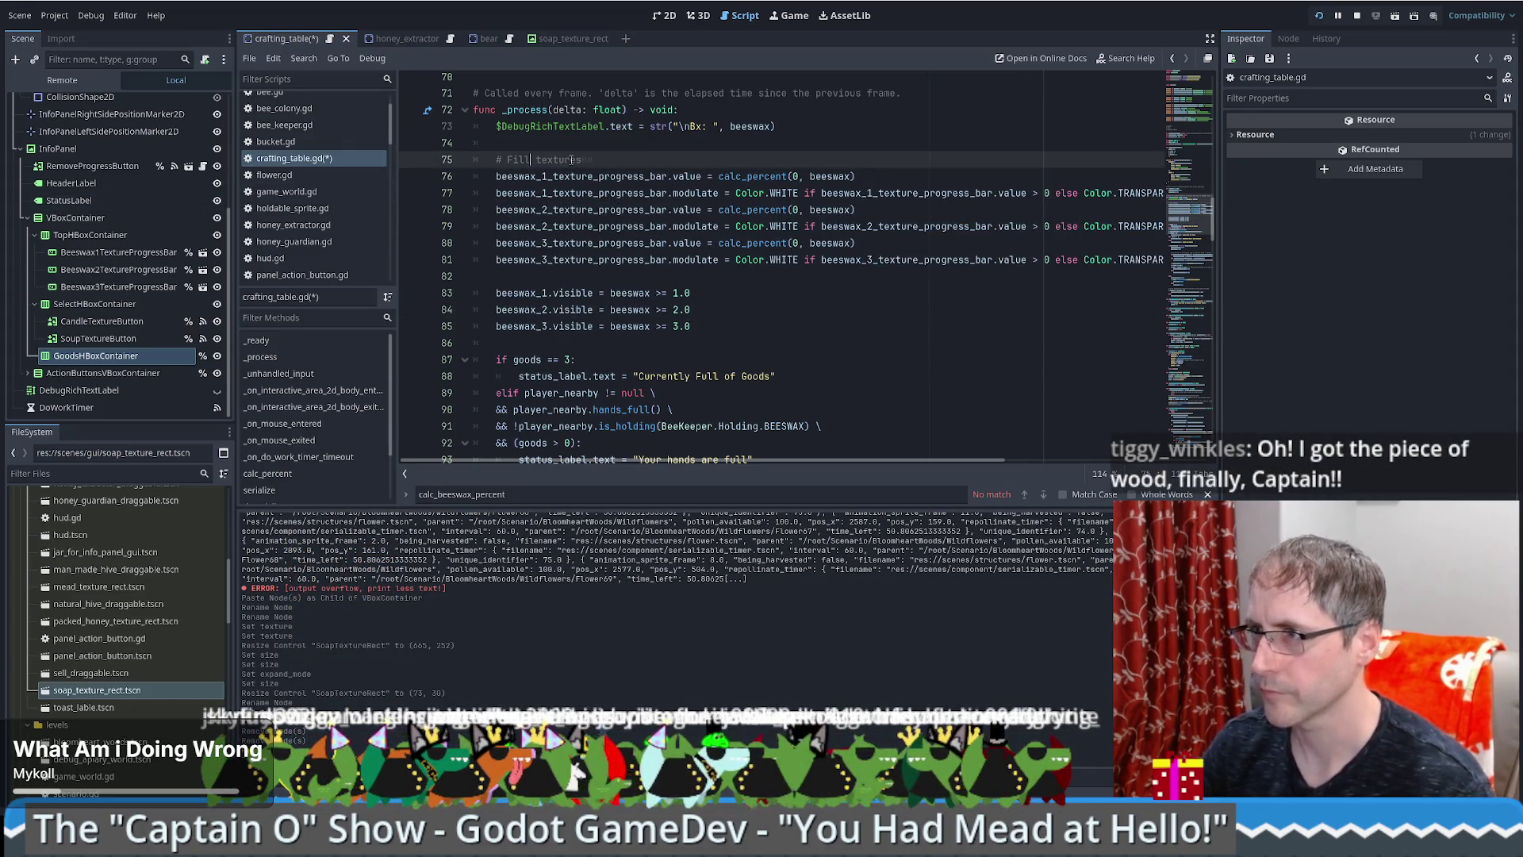
{"action": "key", "text": "F5"}
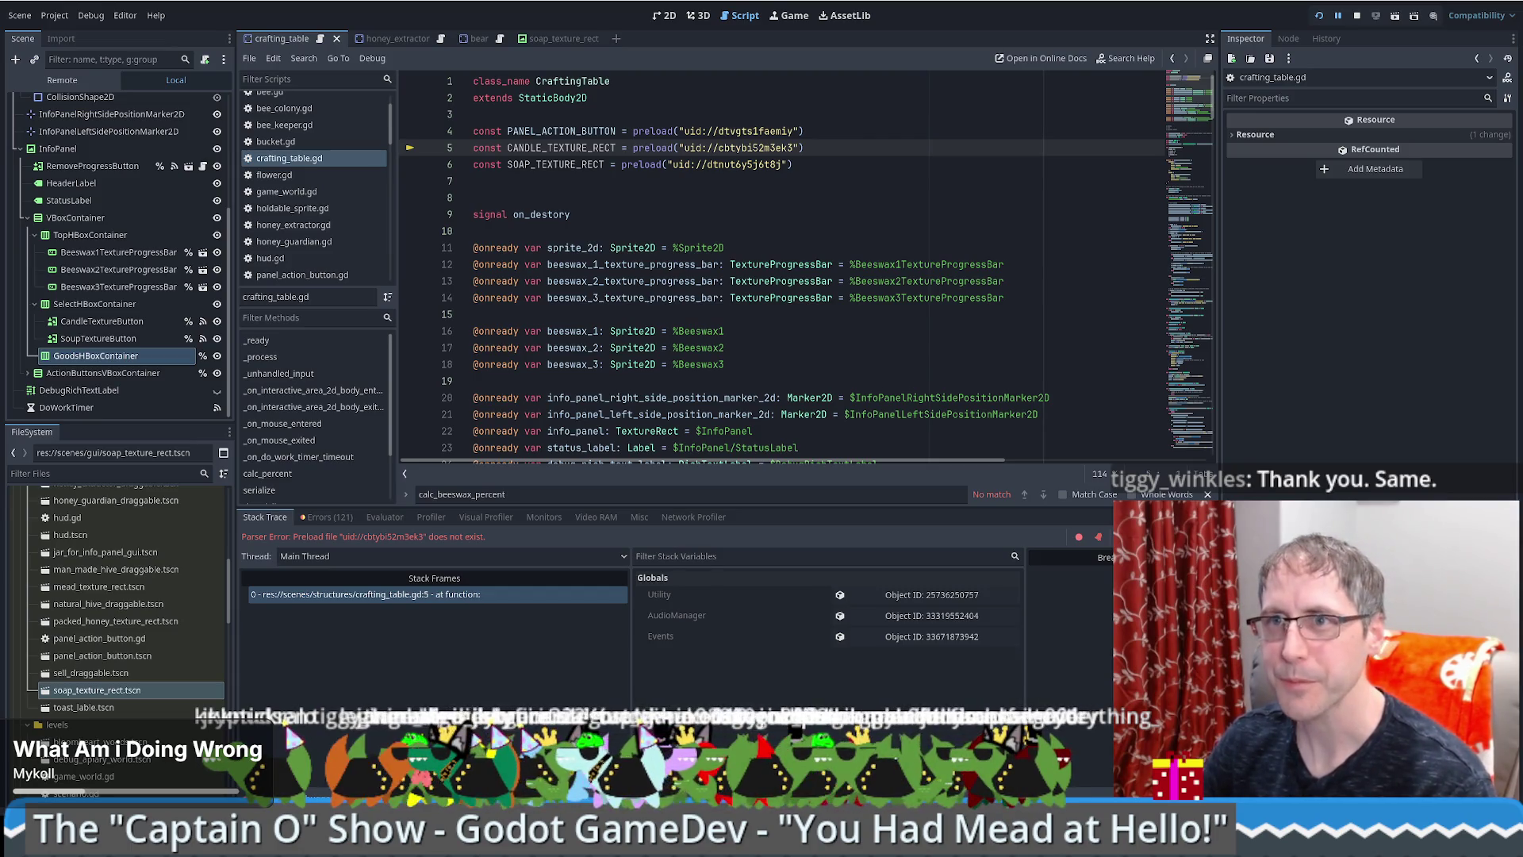
Step: Paste a duplicate of the beeswax declarations from lines 11–18, then undo it
{"action": "left_click", "coordinate": [1031, 297]}
{"action": "scroll", "coordinate": [759, 235], "scroll_direction": "down", "scroll_amount": 2}
{"action": "scroll", "coordinate": [759, 235], "scroll_direction": "up", "scroll_amount": 2}
{"action": "left_click_drag", "start_coordinate": [804, 358], "coordinate": [756, 253]}
{"action": "key", "text": "ctrl+c"}
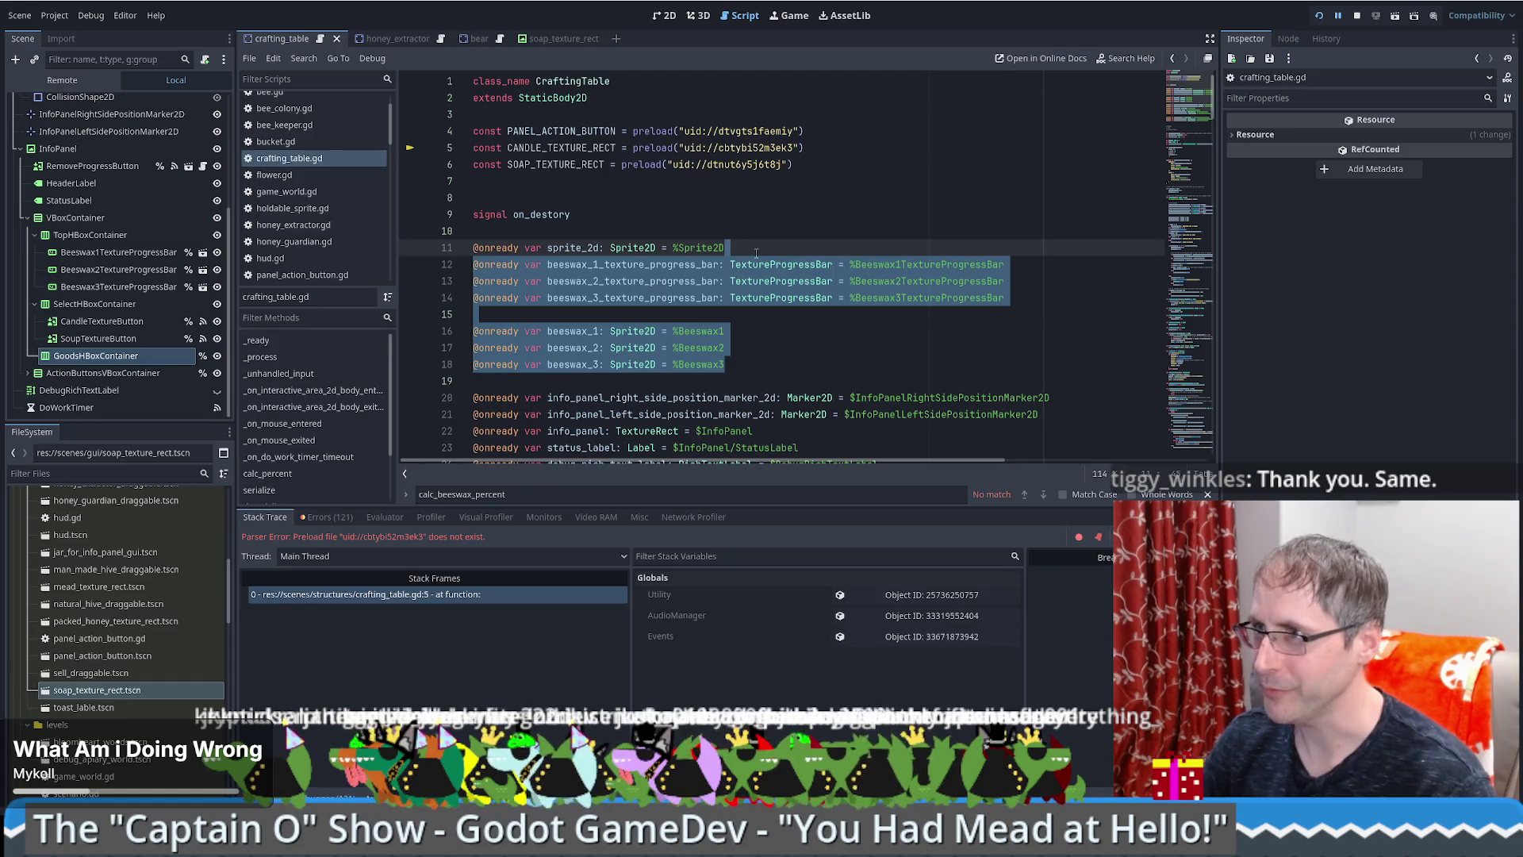
{"action": "left_click", "coordinate": [754, 364]}
{"action": "scroll", "coordinate": [758, 341], "scroll_direction": "down", "scroll_amount": 2}
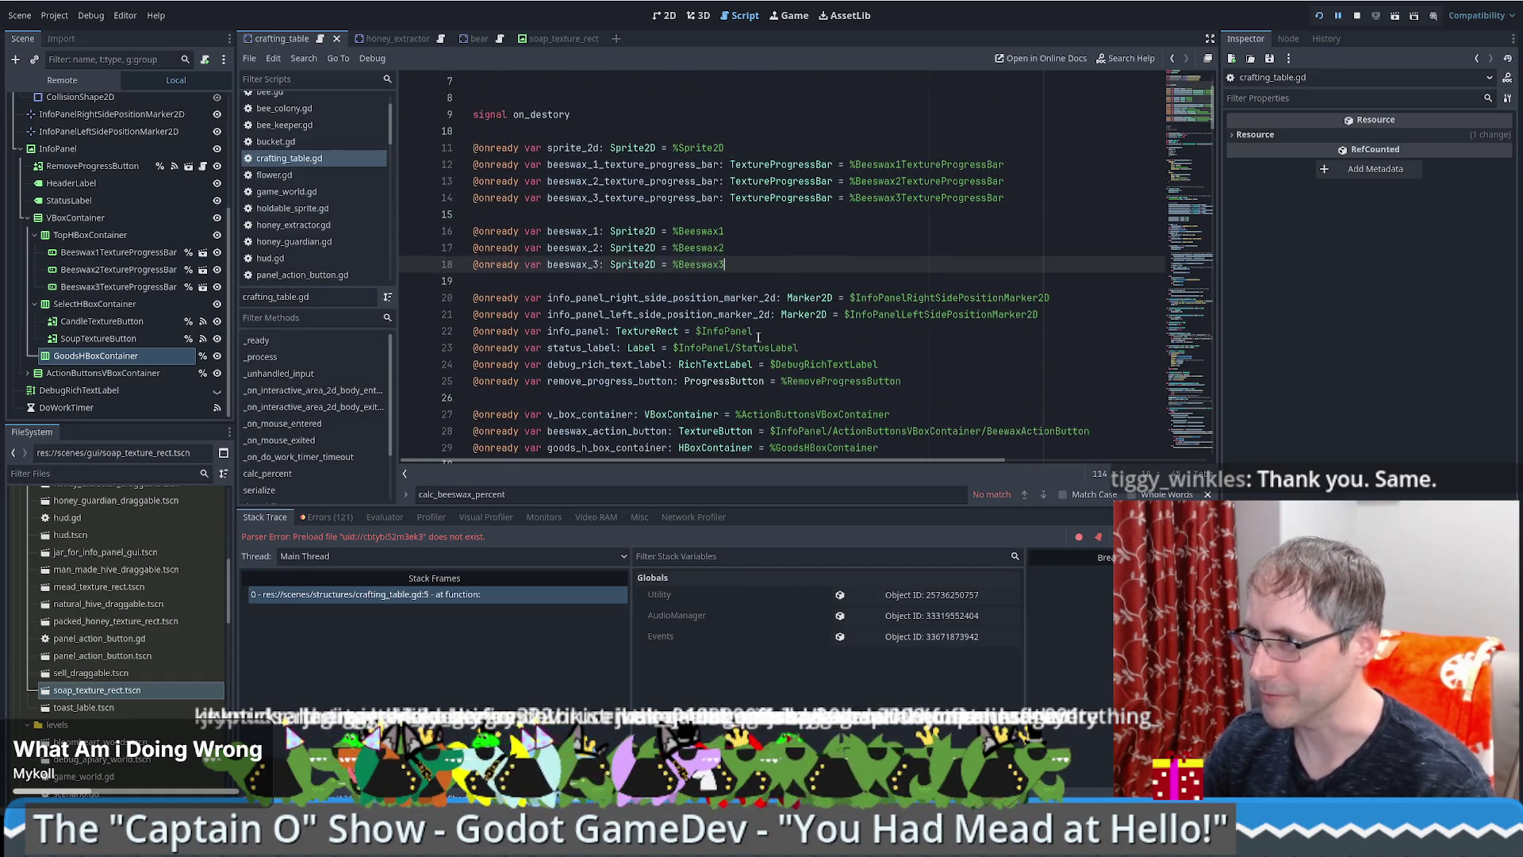
{"action": "key", "text": "Return"}
{"action": "key", "text": "ctrl+v"}
{"action": "left_click", "coordinate": [764, 266]}
{"action": "key", "text": "Down"}
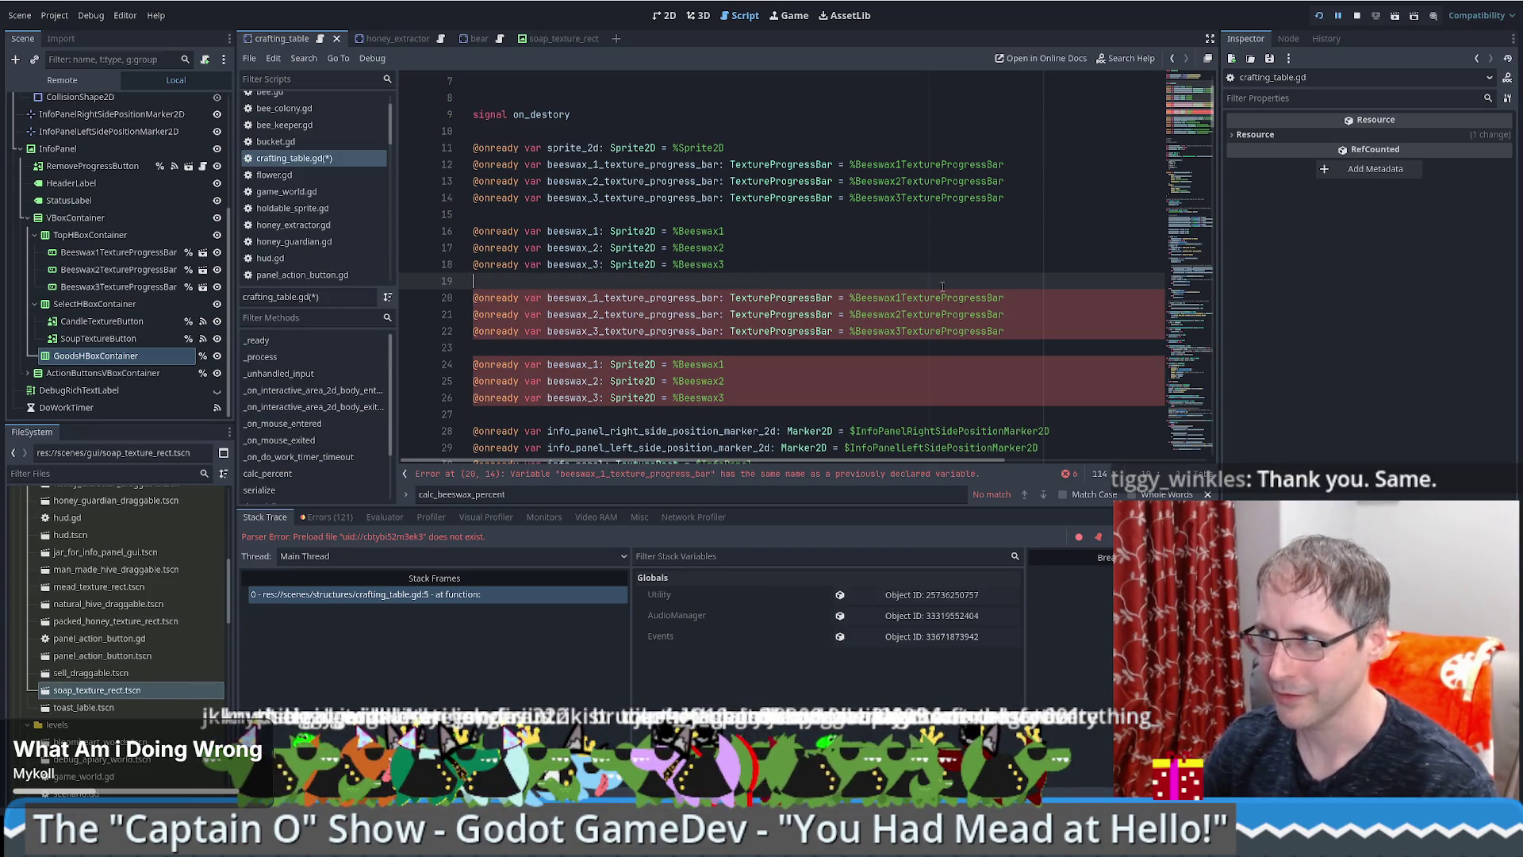
{"action": "double_click", "coordinate": [607, 301]}
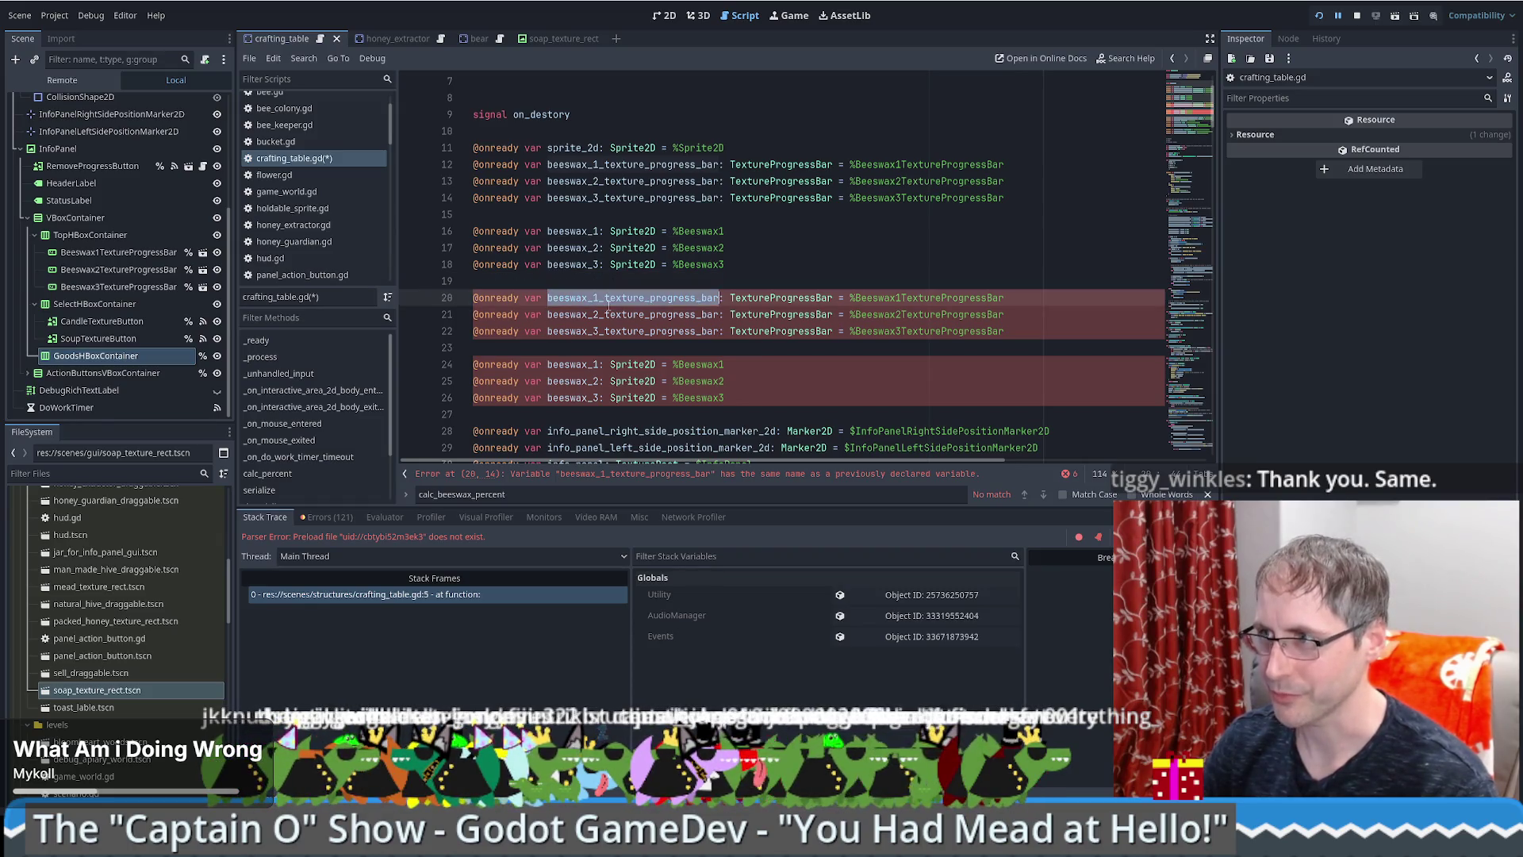
{"action": "scroll", "coordinate": [617, 312], "scroll_direction": "down", "scroll_amount": 8}
{"action": "scroll", "coordinate": [736, 386], "scroll_direction": "up", "scroll_amount": 7}
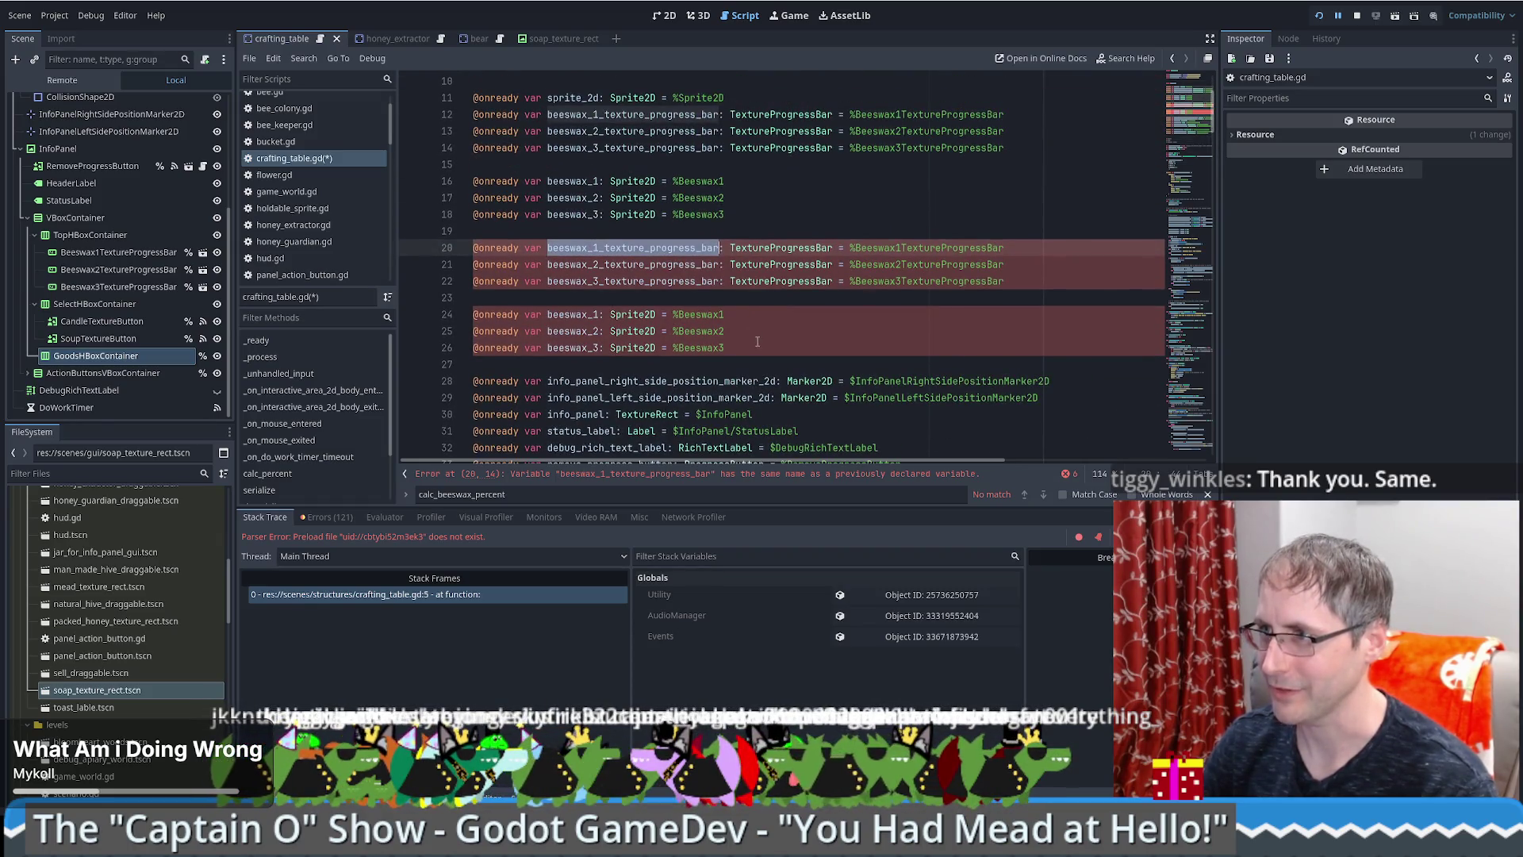
{"action": "key", "text": "ctrl+z"}
Step: Stop the debug session with F8 and bring the _process function into view
{"action": "scroll", "coordinate": [777, 356], "scroll_direction": "up", "scroll_amount": 3}
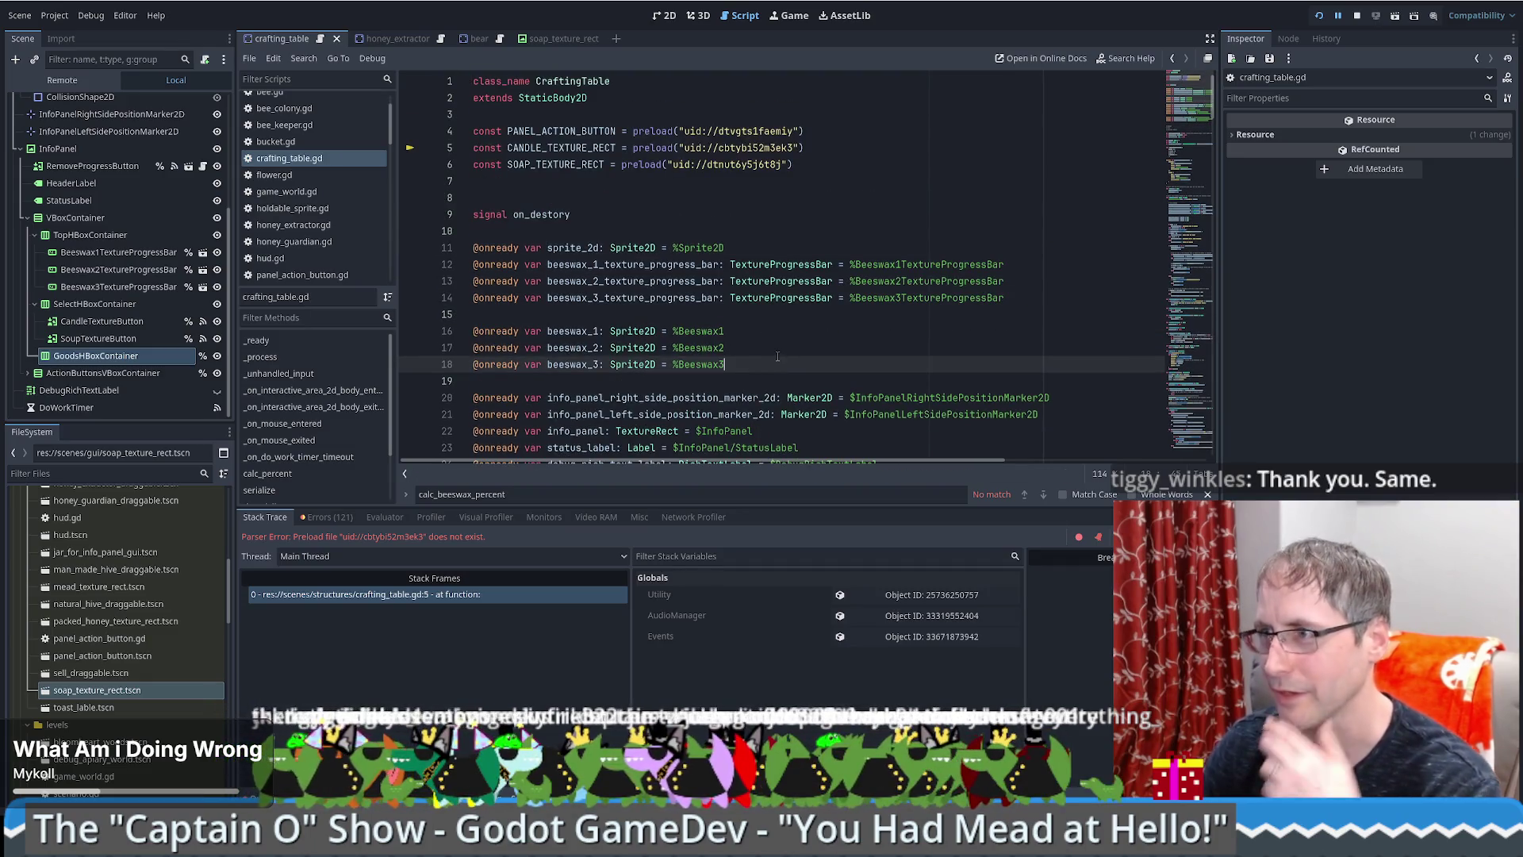
{"action": "key", "text": "F8"}
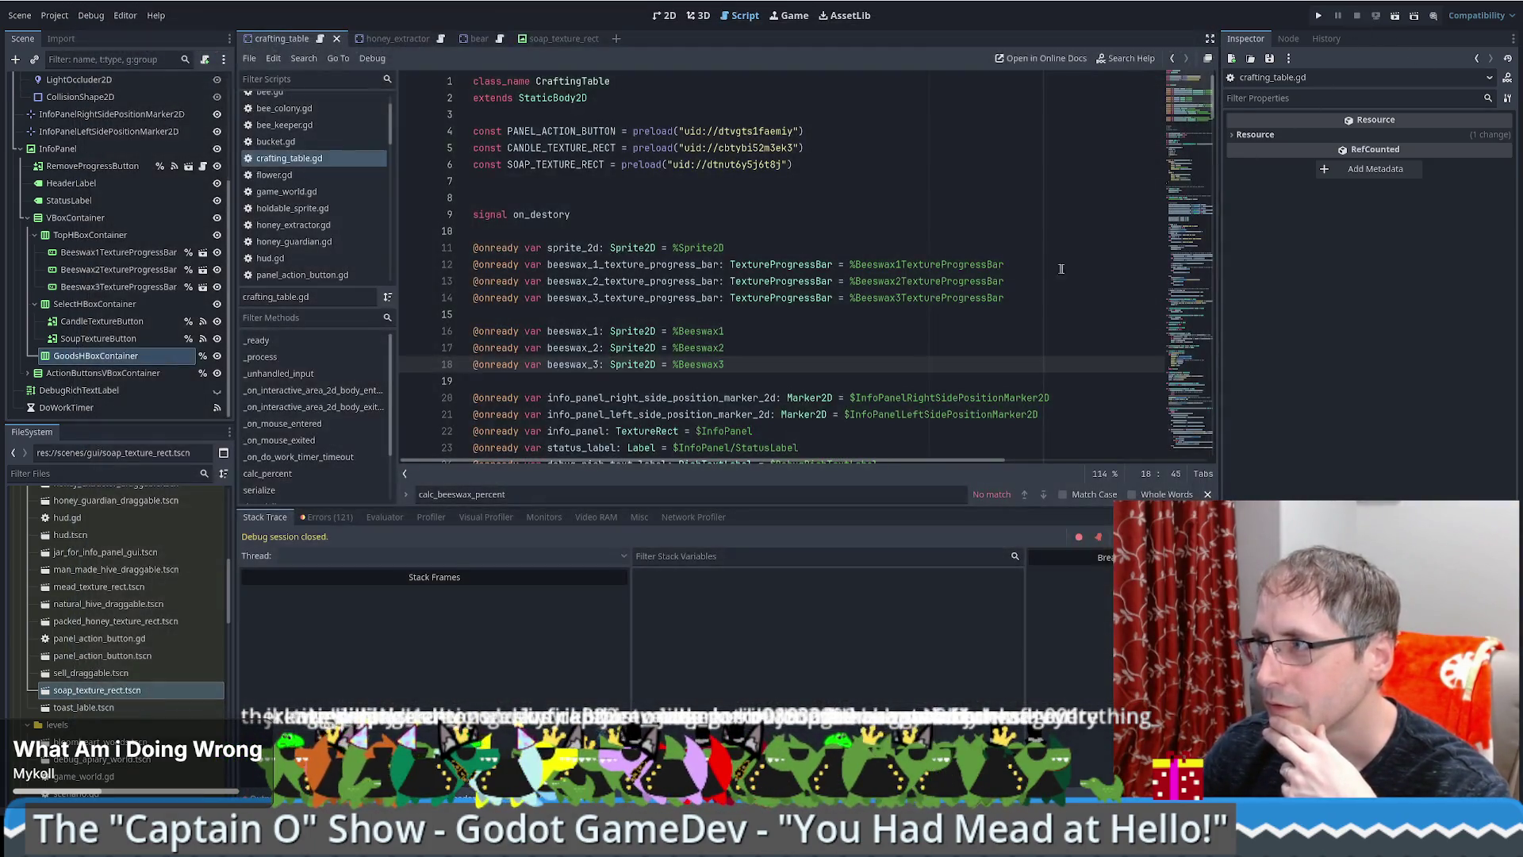
{"action": "left_click", "coordinate": [1182, 173]}
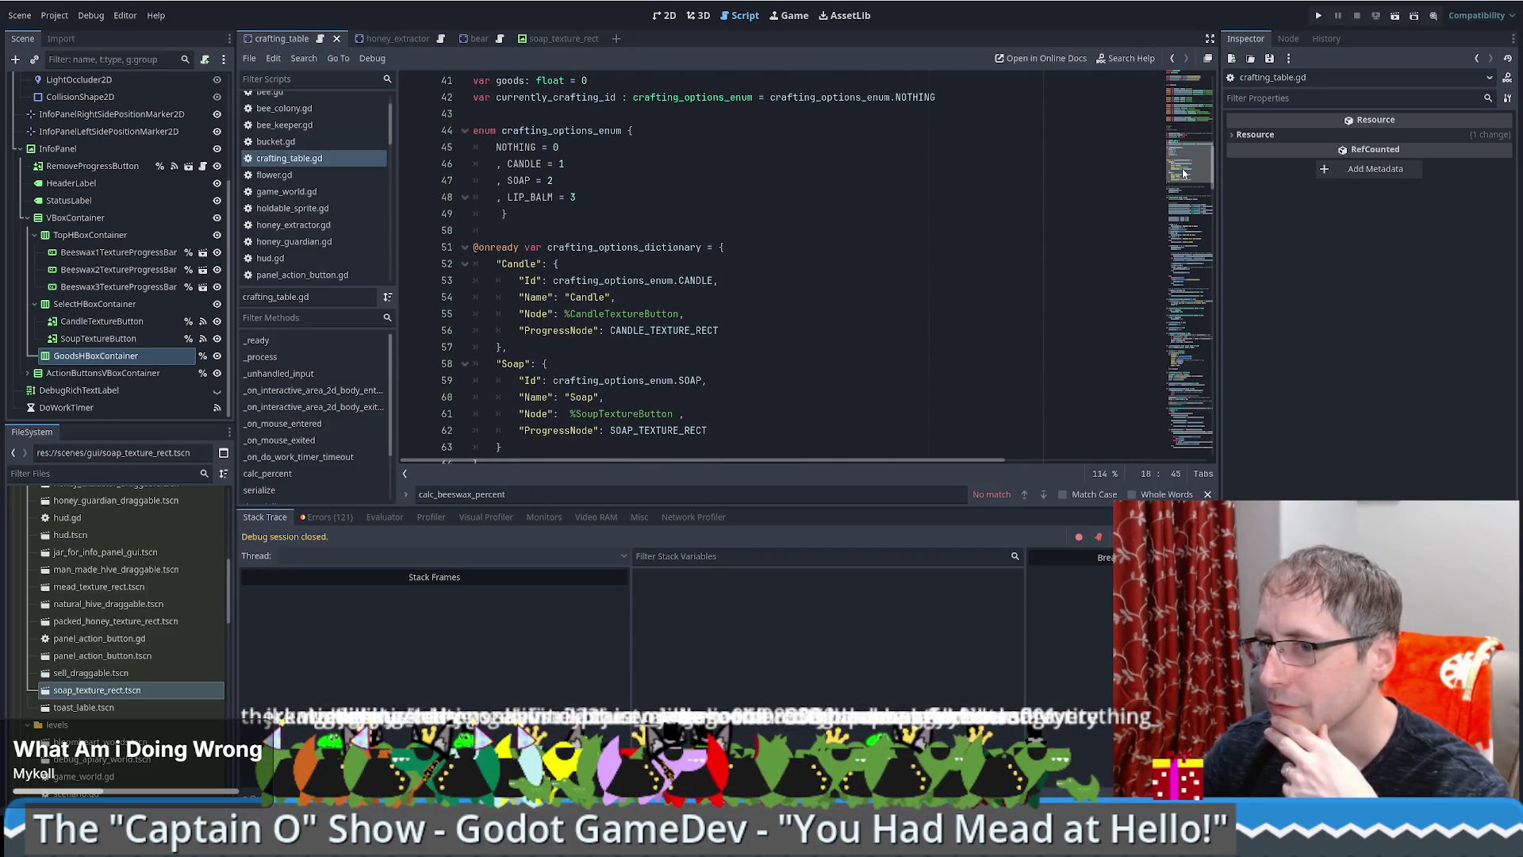
{"action": "left_click_drag", "start_coordinate": [1182, 172], "coordinate": [1193, 218]}
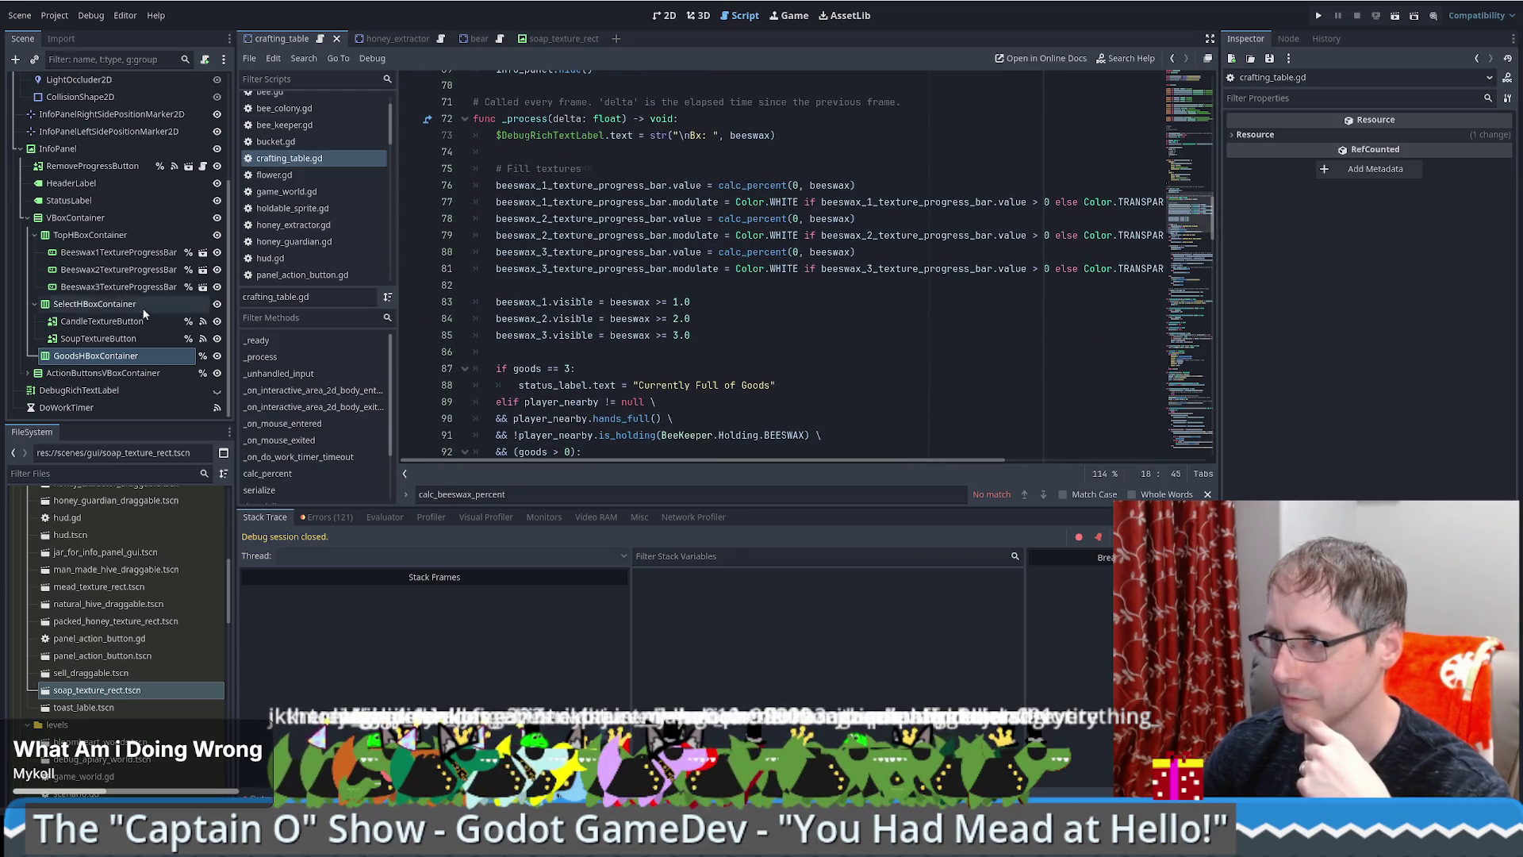
Step: Insert blank lines below the beeswax visibility assignments for a new loop
{"action": "left_click", "coordinate": [714, 324]}
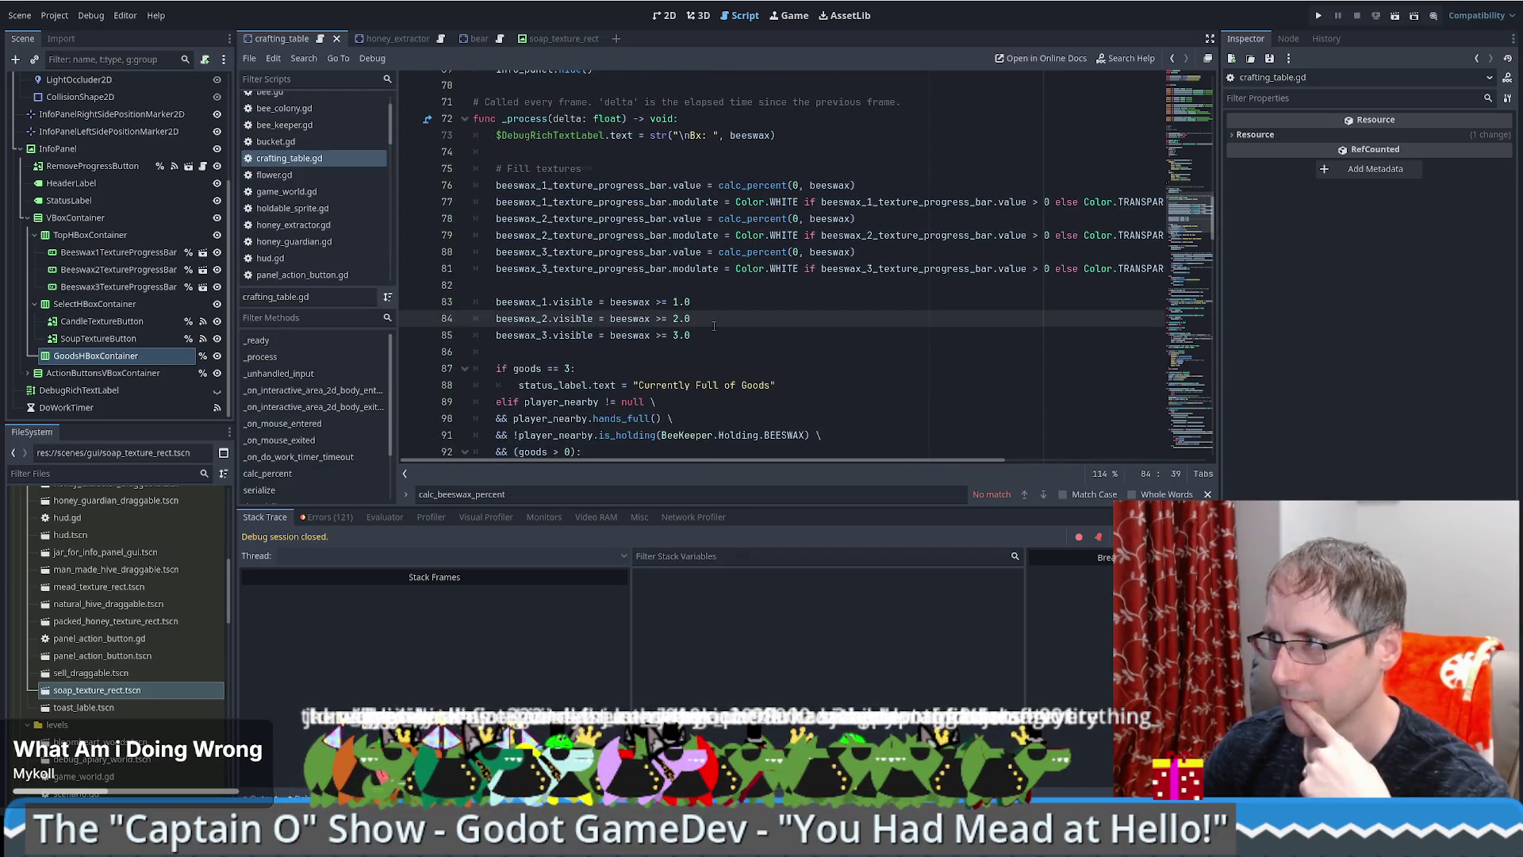
{"action": "left_click", "coordinate": [609, 251]}
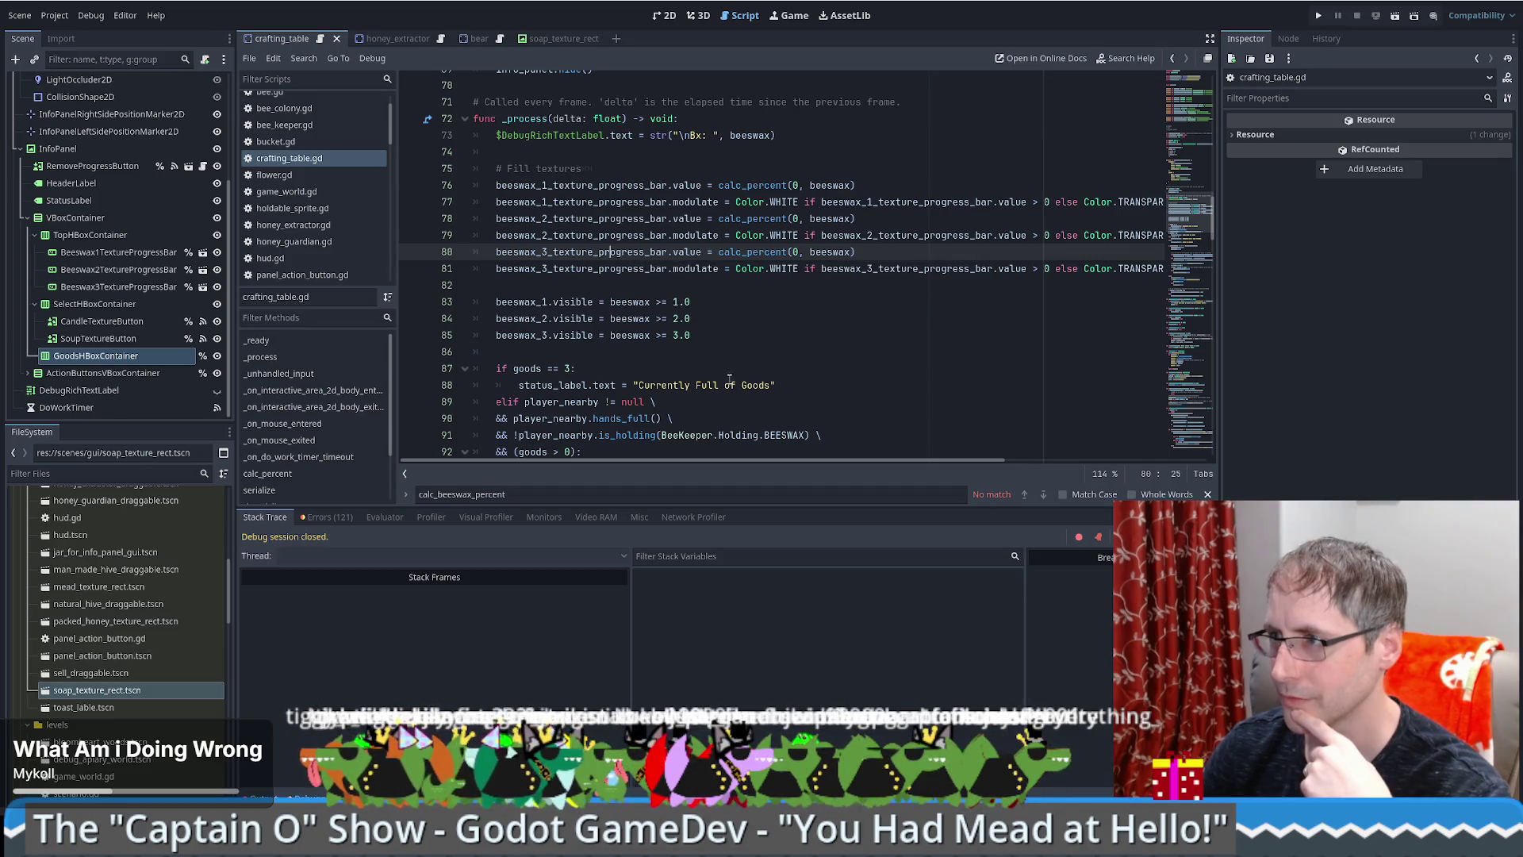
{"action": "left_click", "coordinate": [749, 335]}
{"action": "key", "text": "Return"}
{"action": "key", "text": "Return"}
{"action": "type", "text": "for"}
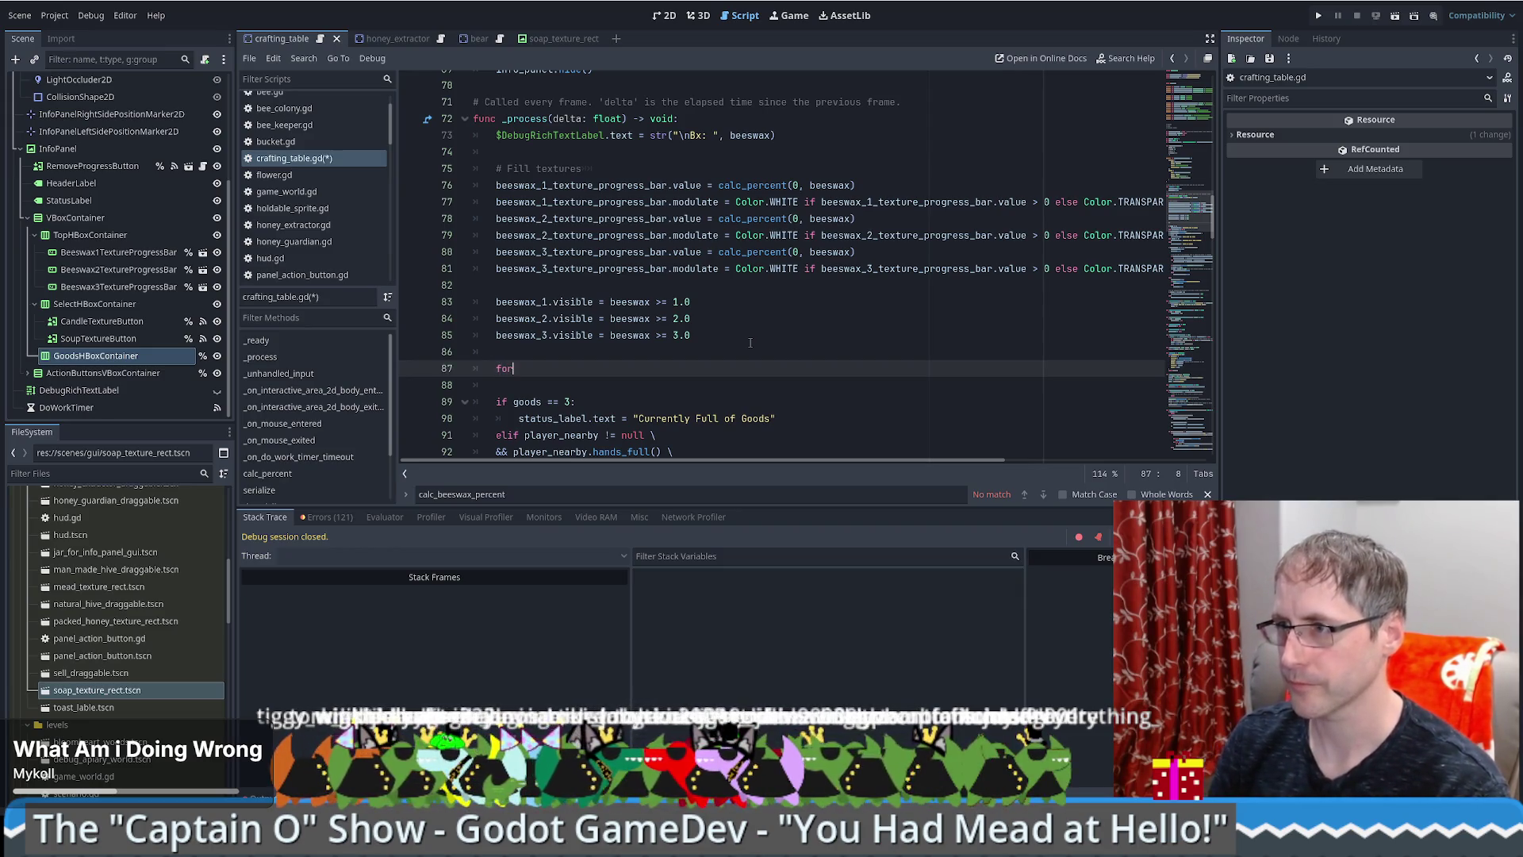
Step: Write the loop header for i in range(%GoodsHBoxContainer.get_children().size())
{"action": "type", "text": " i in range(3"}
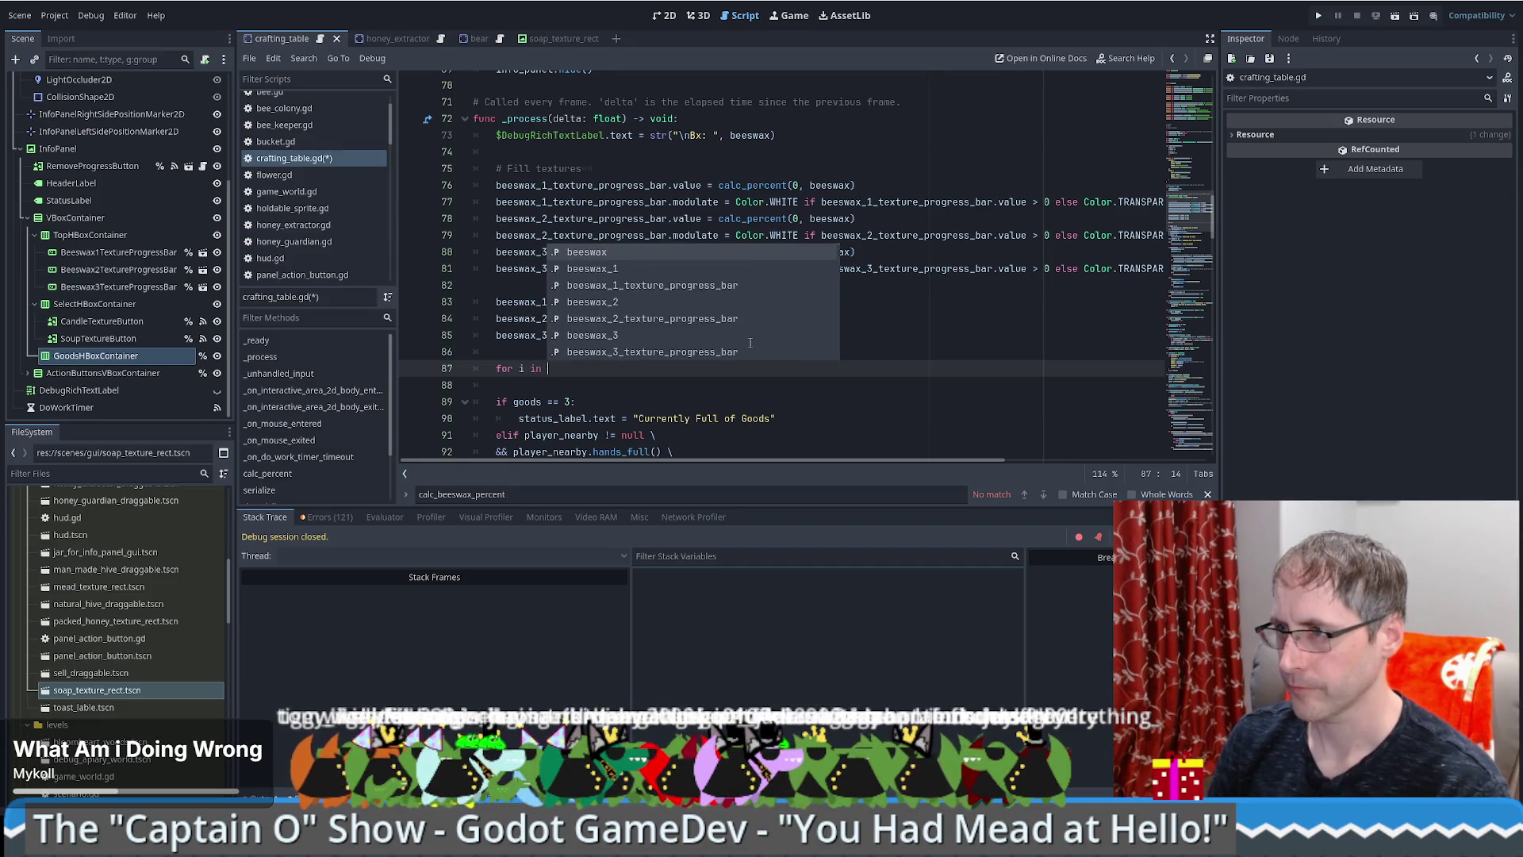
{"action": "key", "text": "BackSpace"}
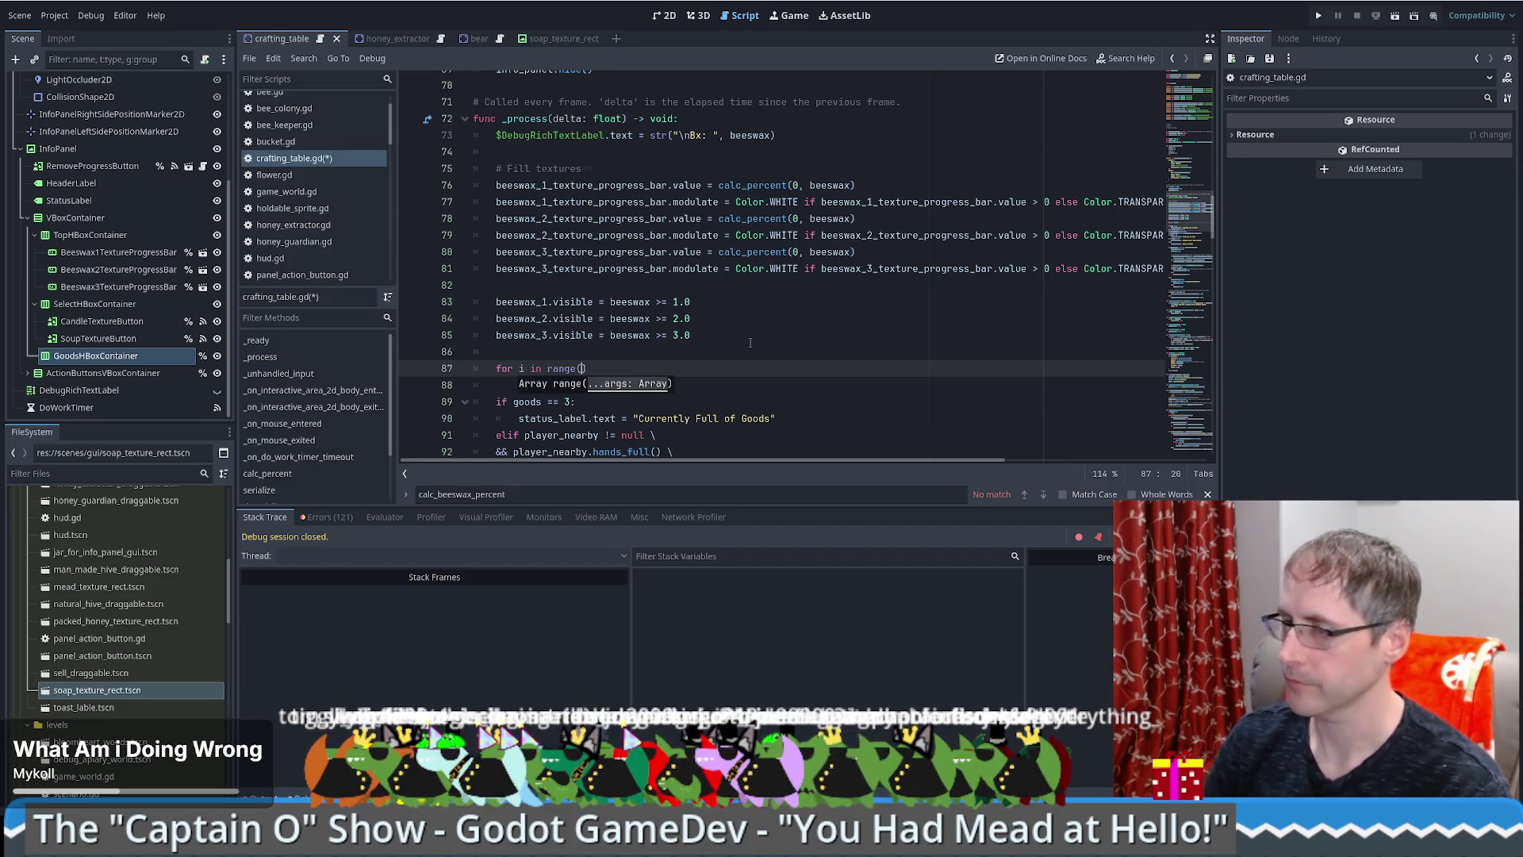
{"action": "left_click", "coordinate": [70, 357]}
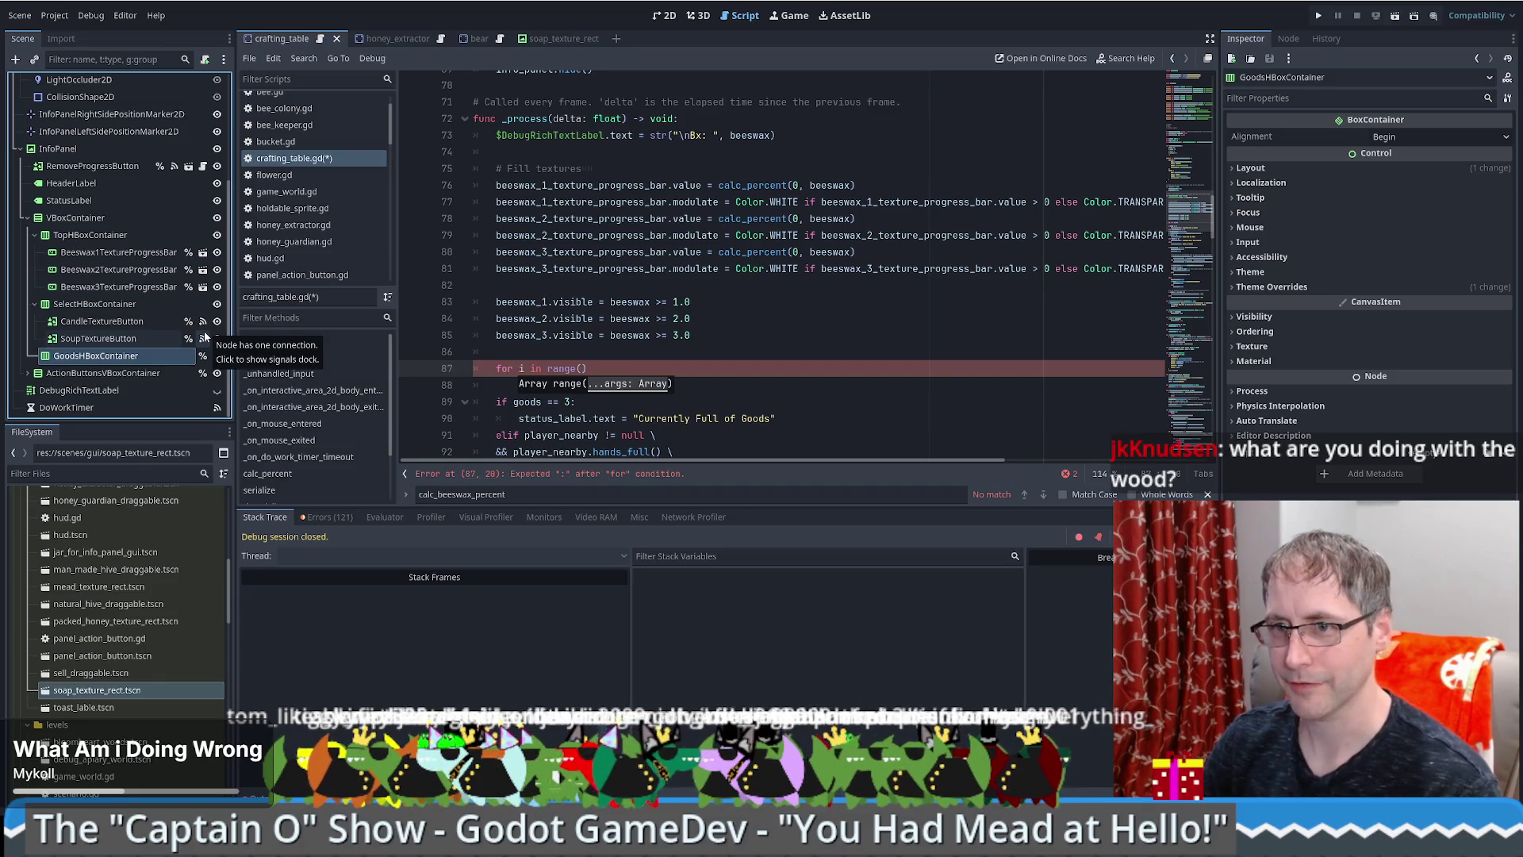
{"action": "left_click_drag", "start_coordinate": [123, 363], "coordinate": [642, 378]}
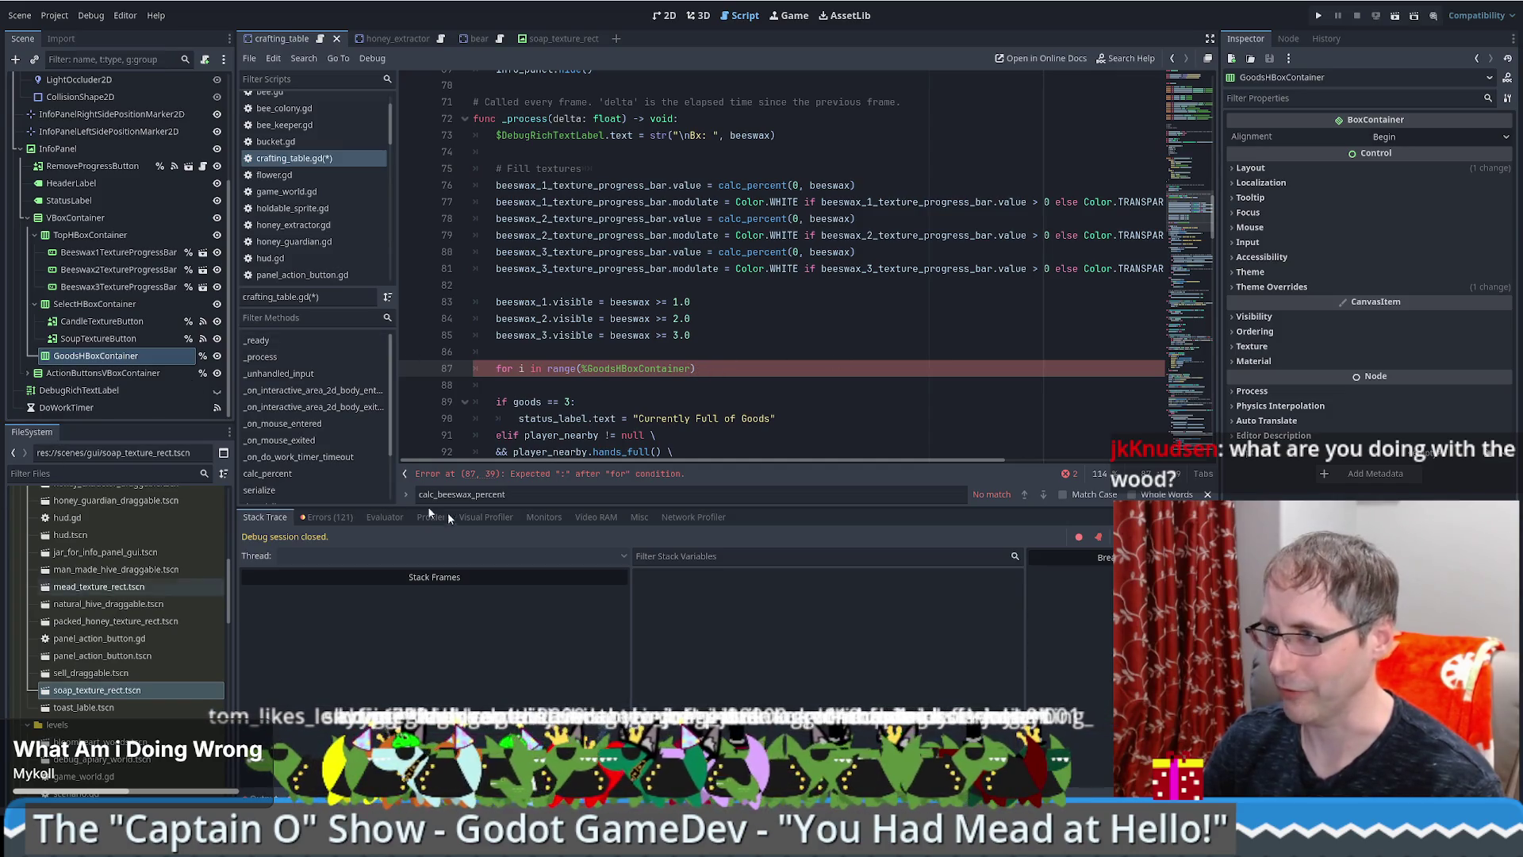
{"action": "type", "text": "."}
{"action": "type", "text": "get_chil"}
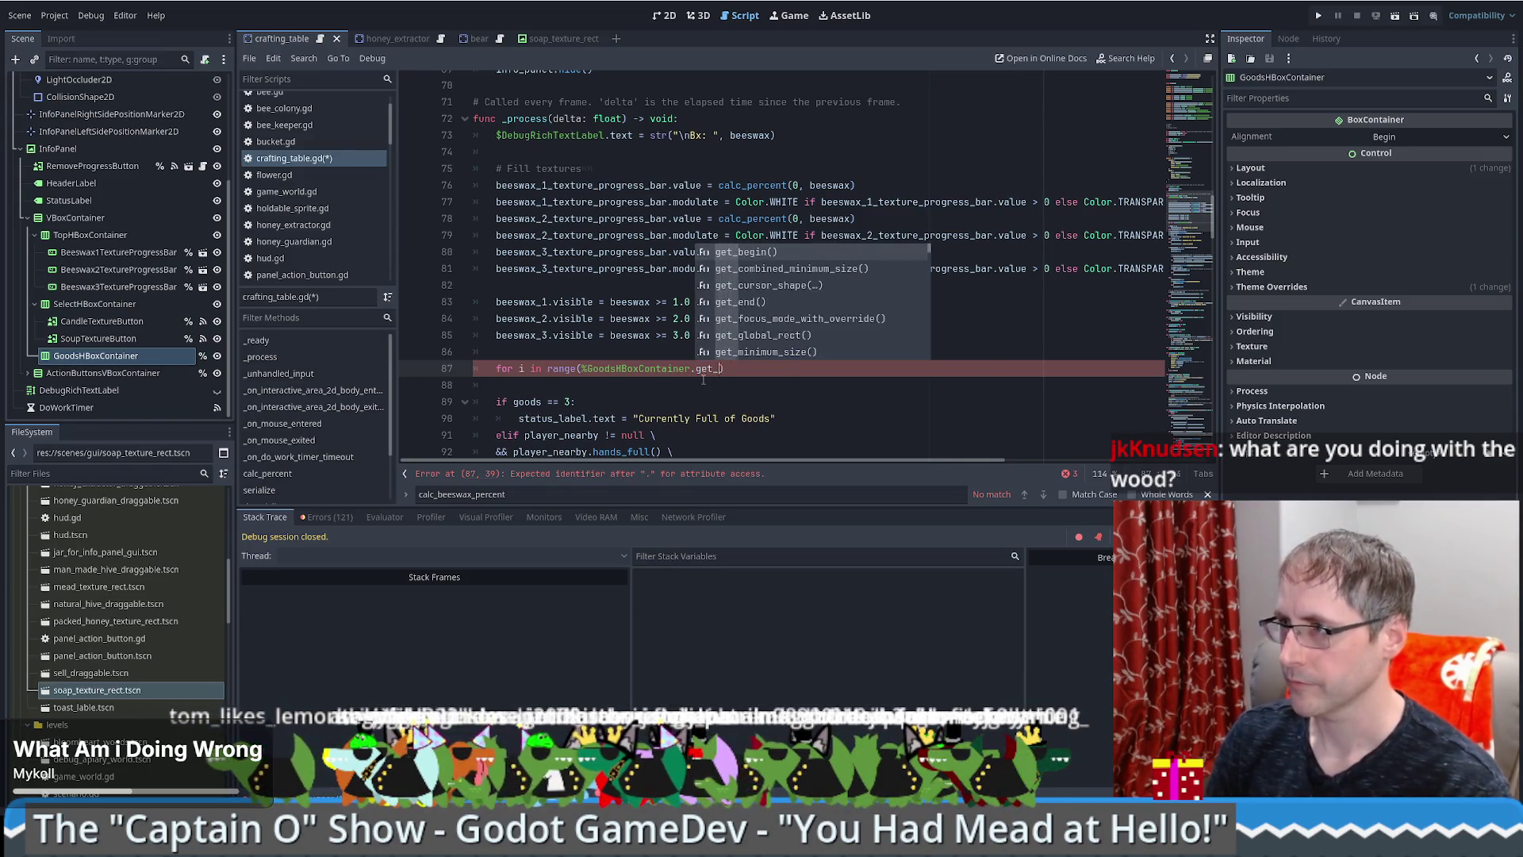
{"action": "key", "text": "Return"}
{"action": "type", "text": ")"}
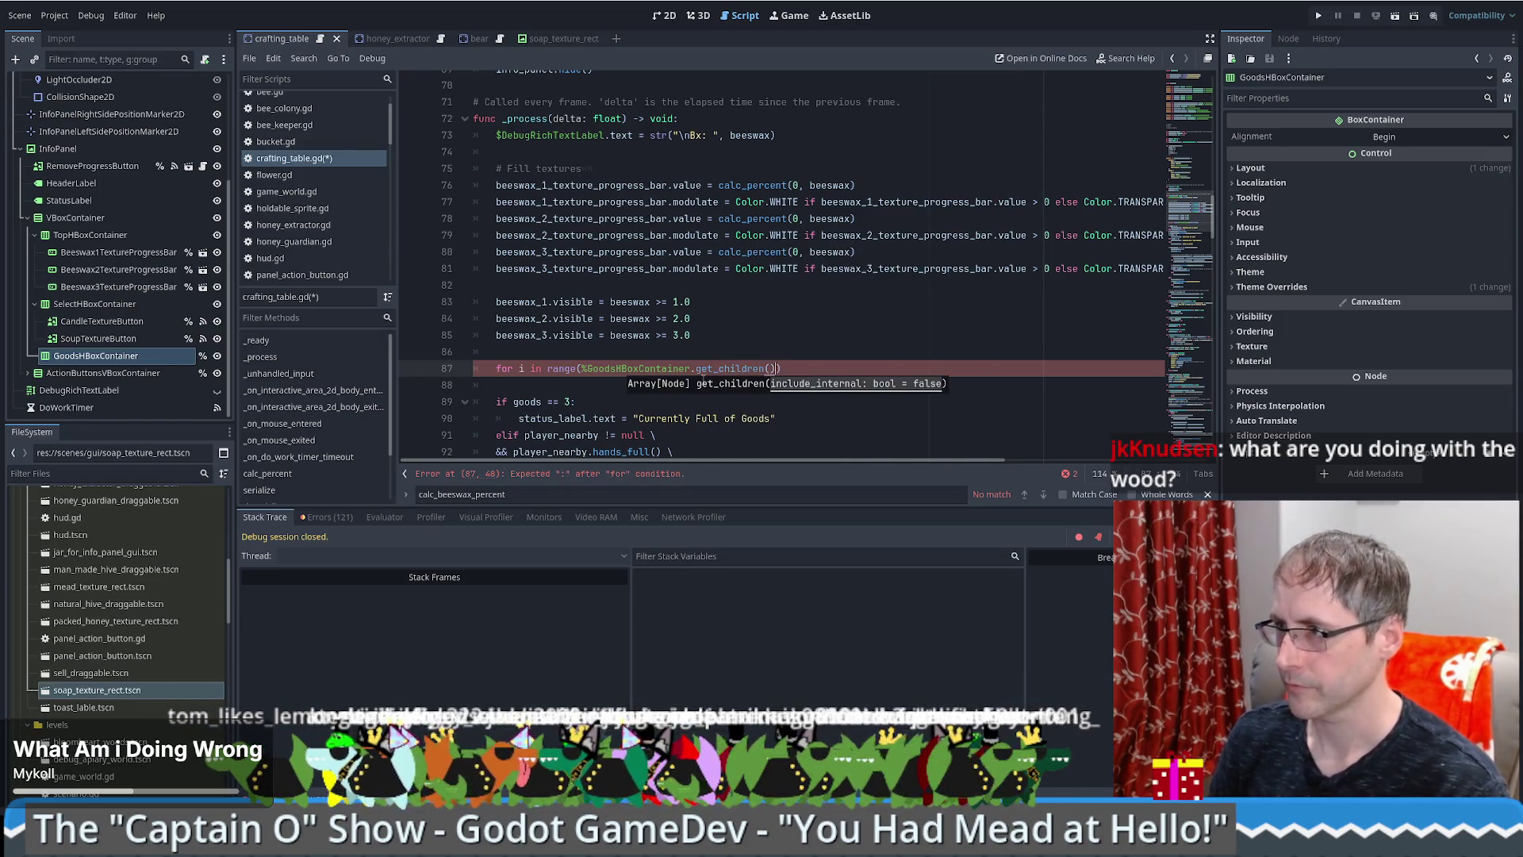
{"action": "type", "text": ":"}
{"action": "key", "text": "Return"}
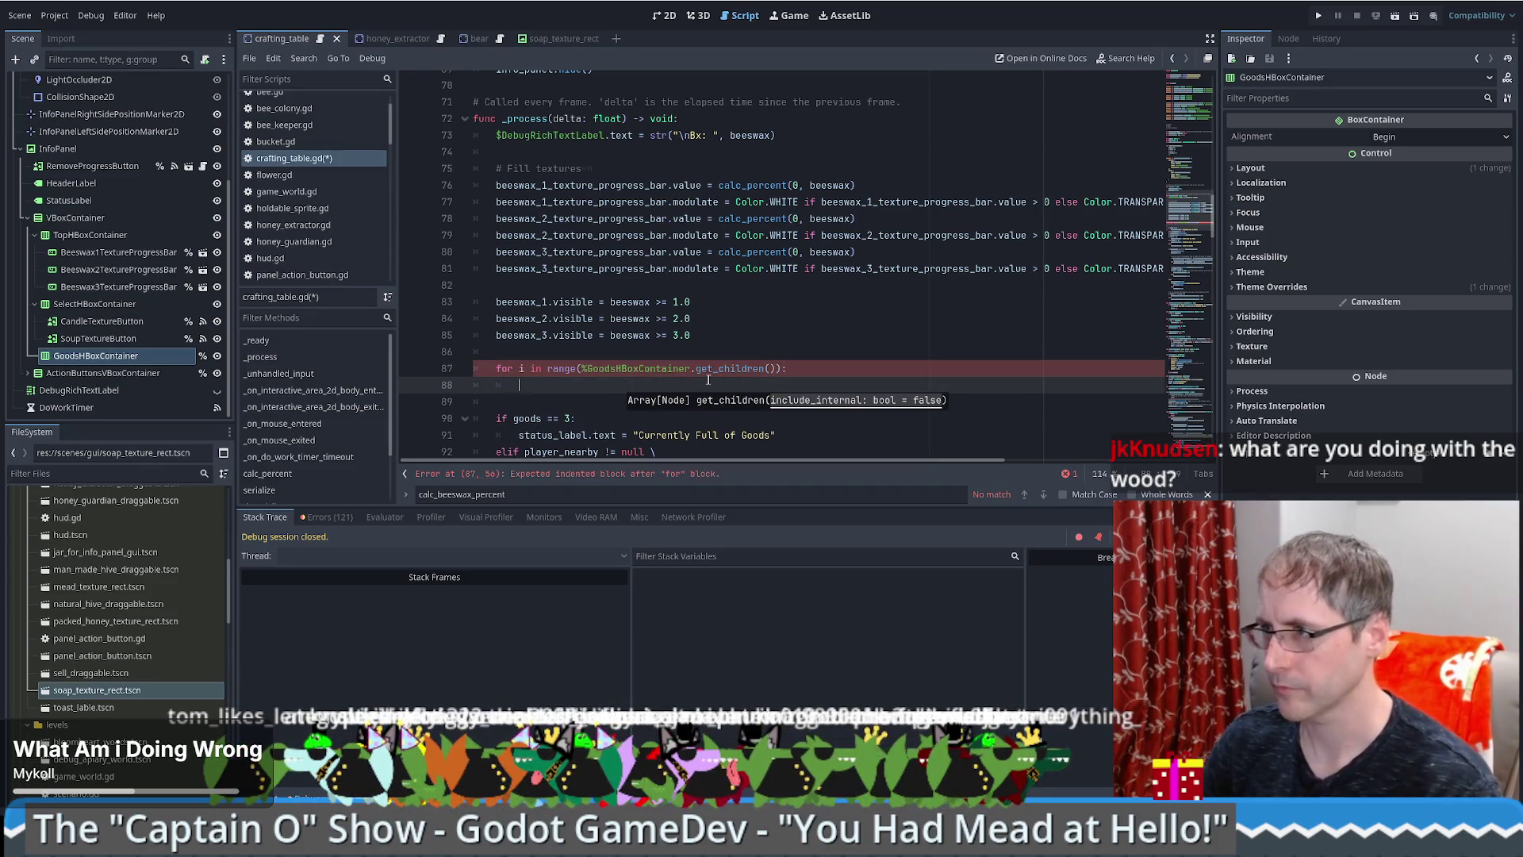
{"action": "left_click", "coordinate": [775, 370]}
{"action": "type", "text": ".si"}
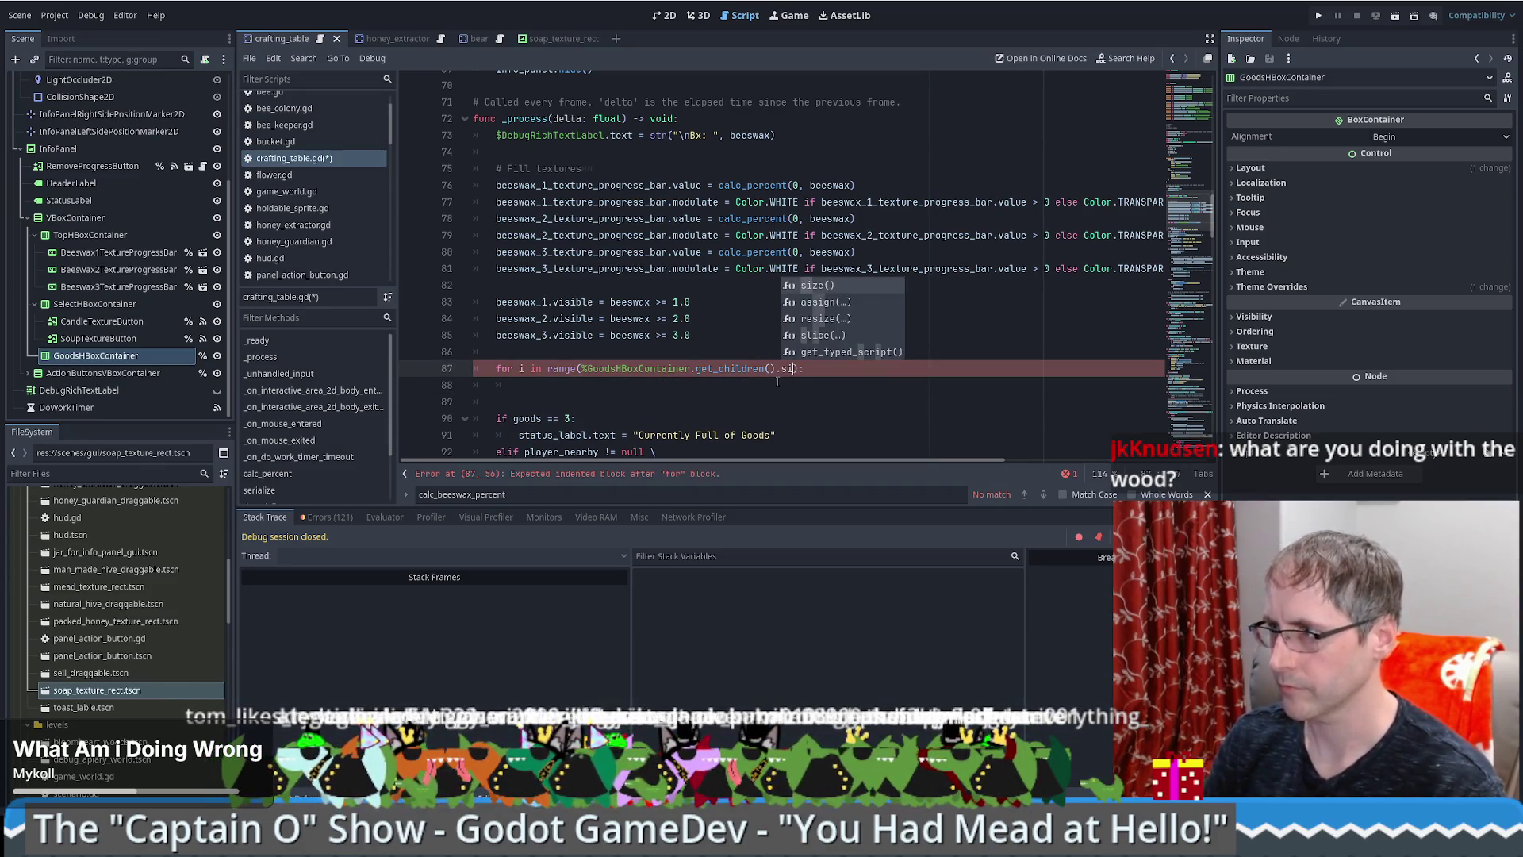
{"action": "key", "text": "Return"}
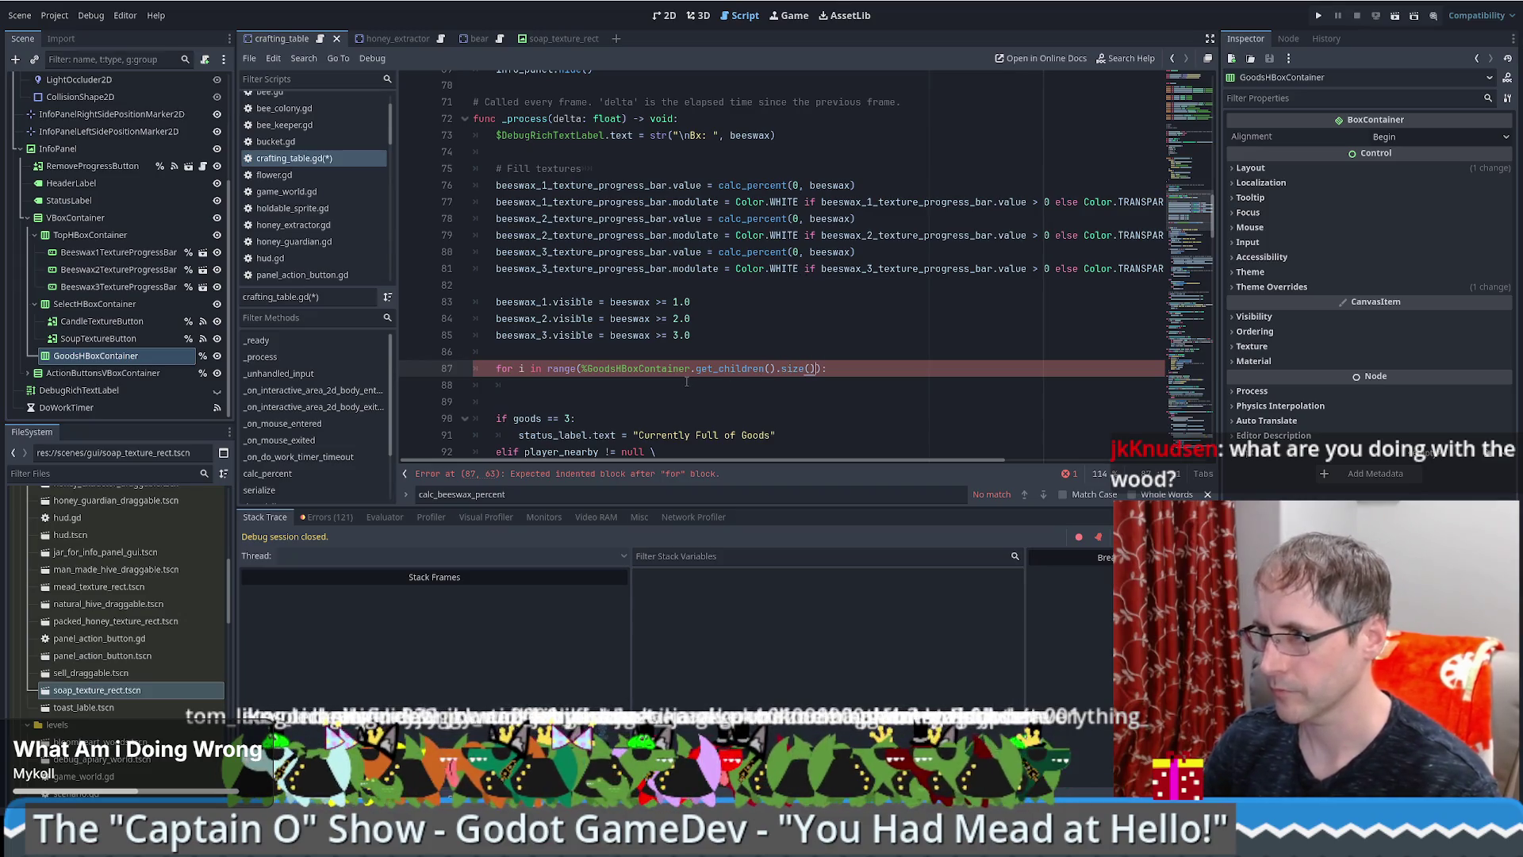
Step: Start the loop body on line 88 with %GoodsHBoxContainer.get_child(i)
{"action": "left_click", "coordinate": [690, 388]}
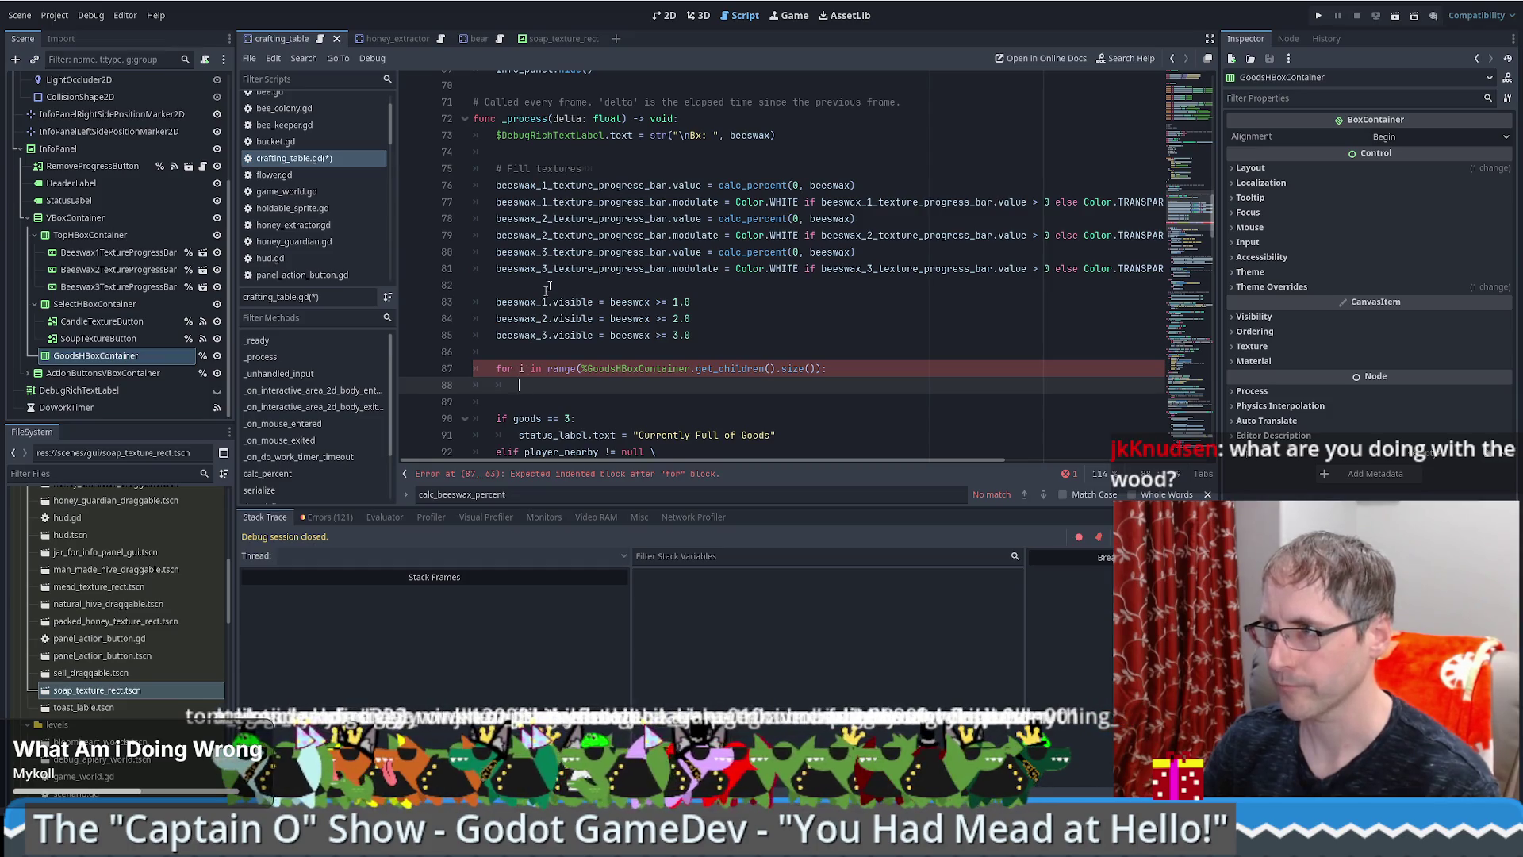
{"action": "left_click_drag", "start_coordinate": [583, 369], "coordinate": [691, 368]}
{"action": "key", "text": "ctrl+c"}
{"action": "left_click", "coordinate": [663, 384]}
{"action": "key", "text": "ctrl+v"}
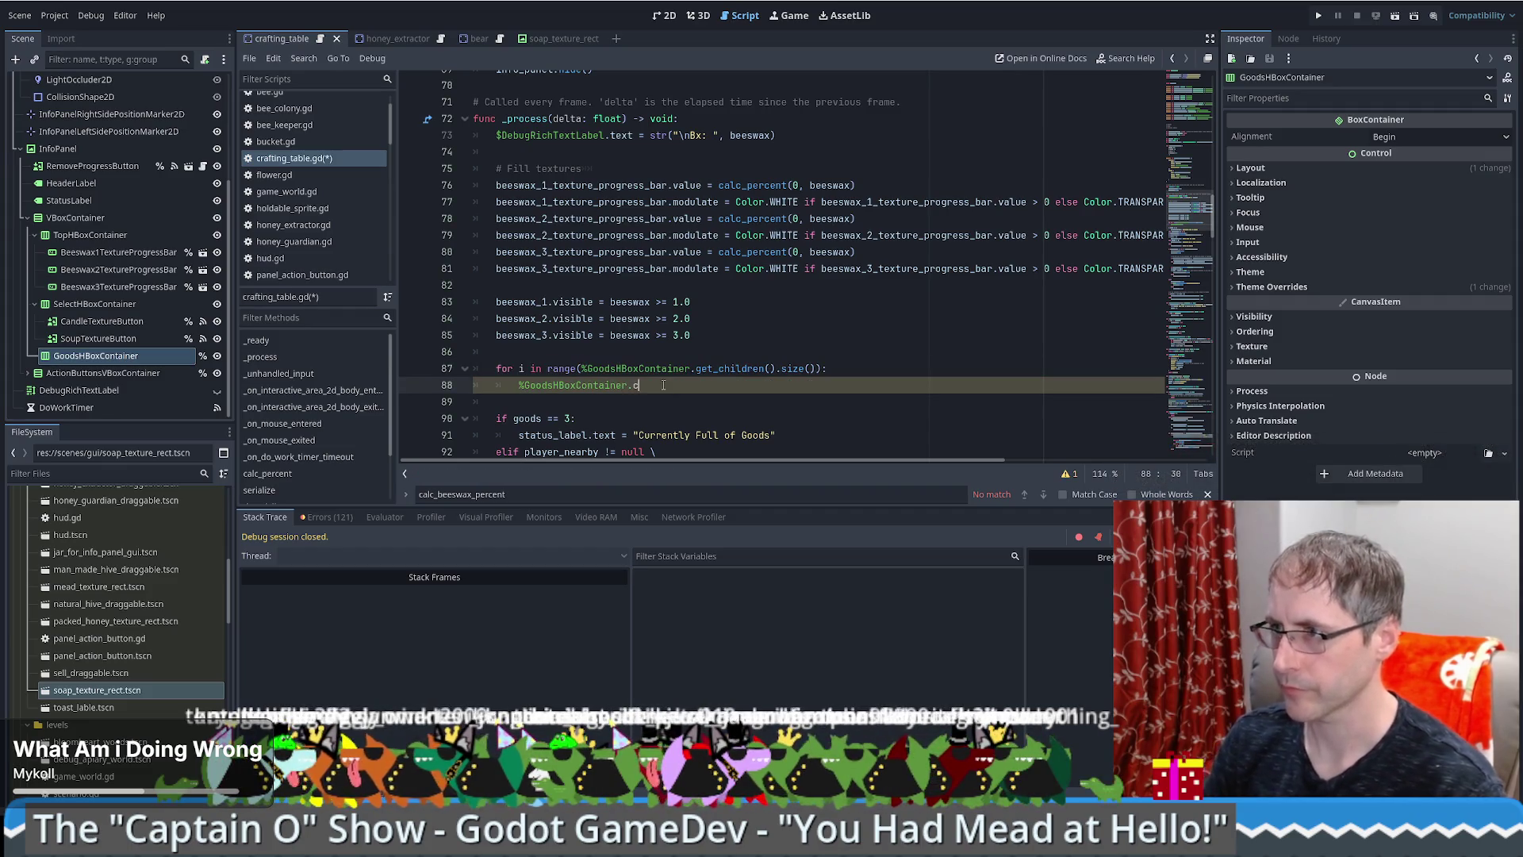
{"action": "type", "text": ".chil"}
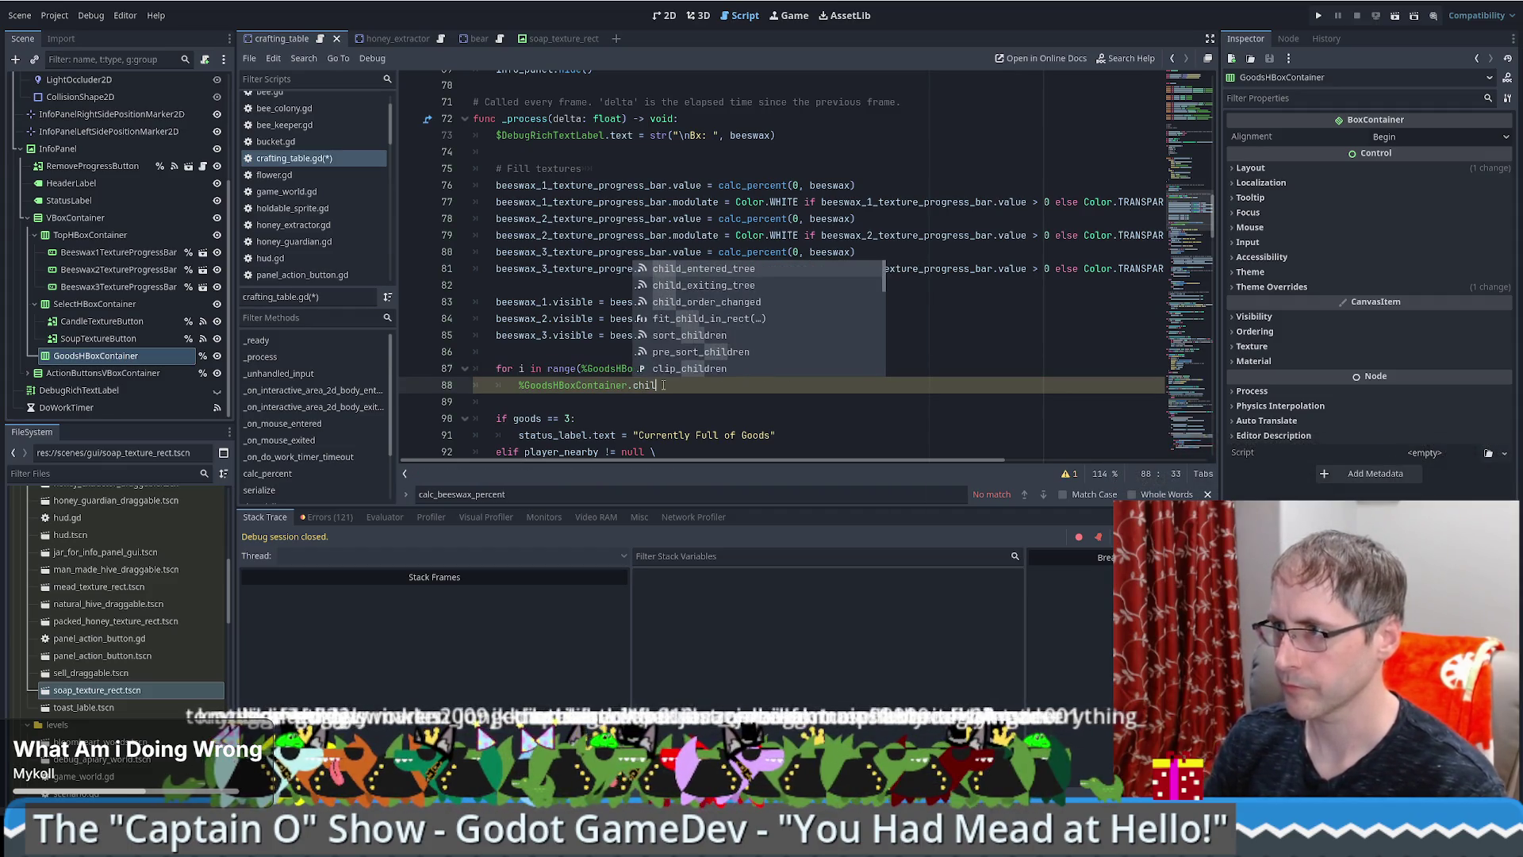
{"action": "type", "text": "d"}
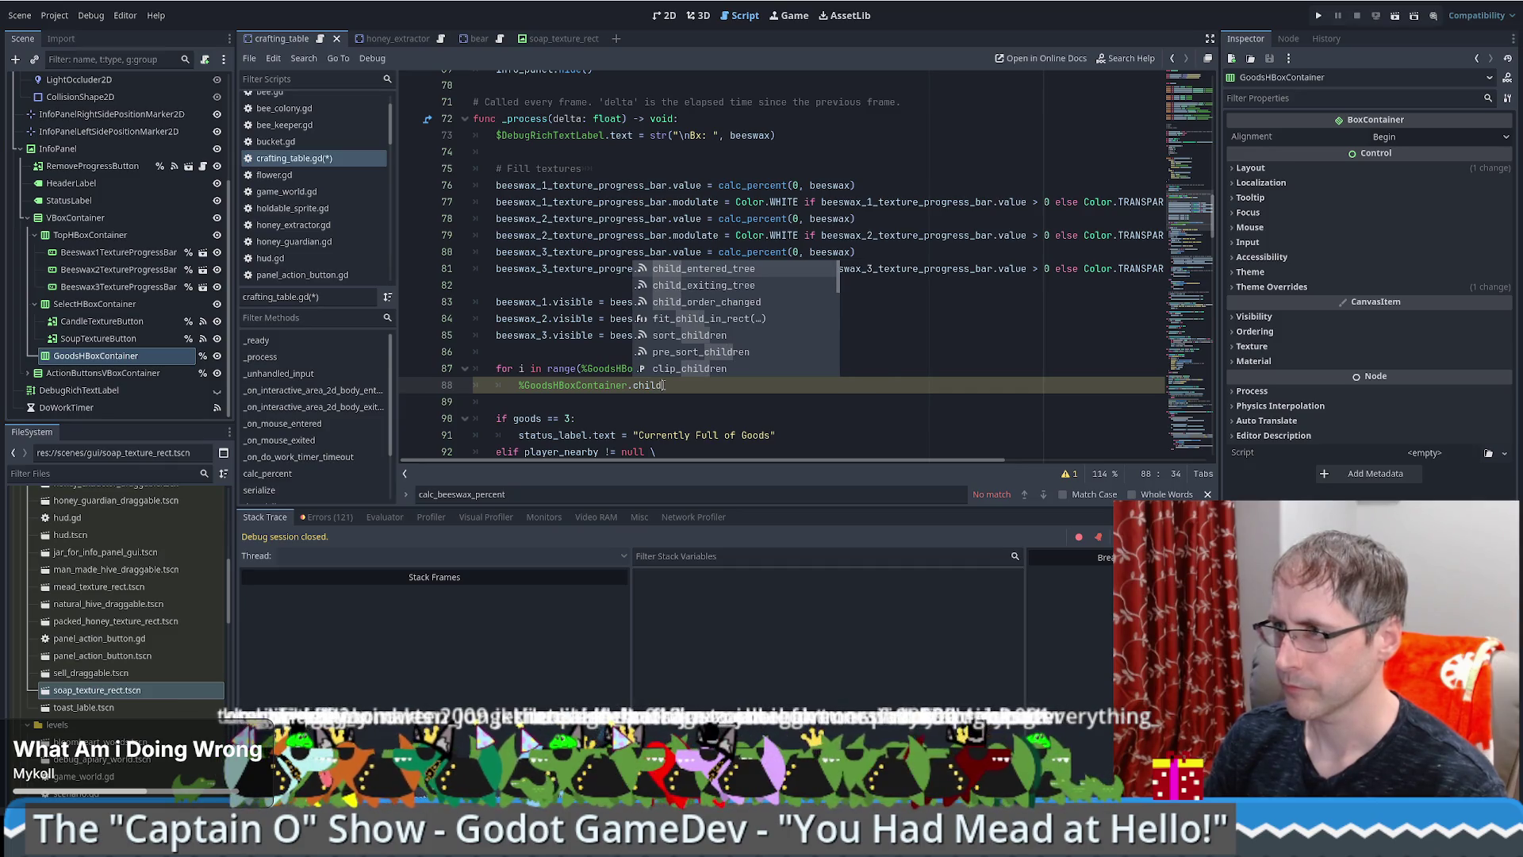
{"action": "key", "text": "BackSpace"}
{"action": "key", "text": "BackSpace"}
{"action": "key", "text": "BackSpace"}
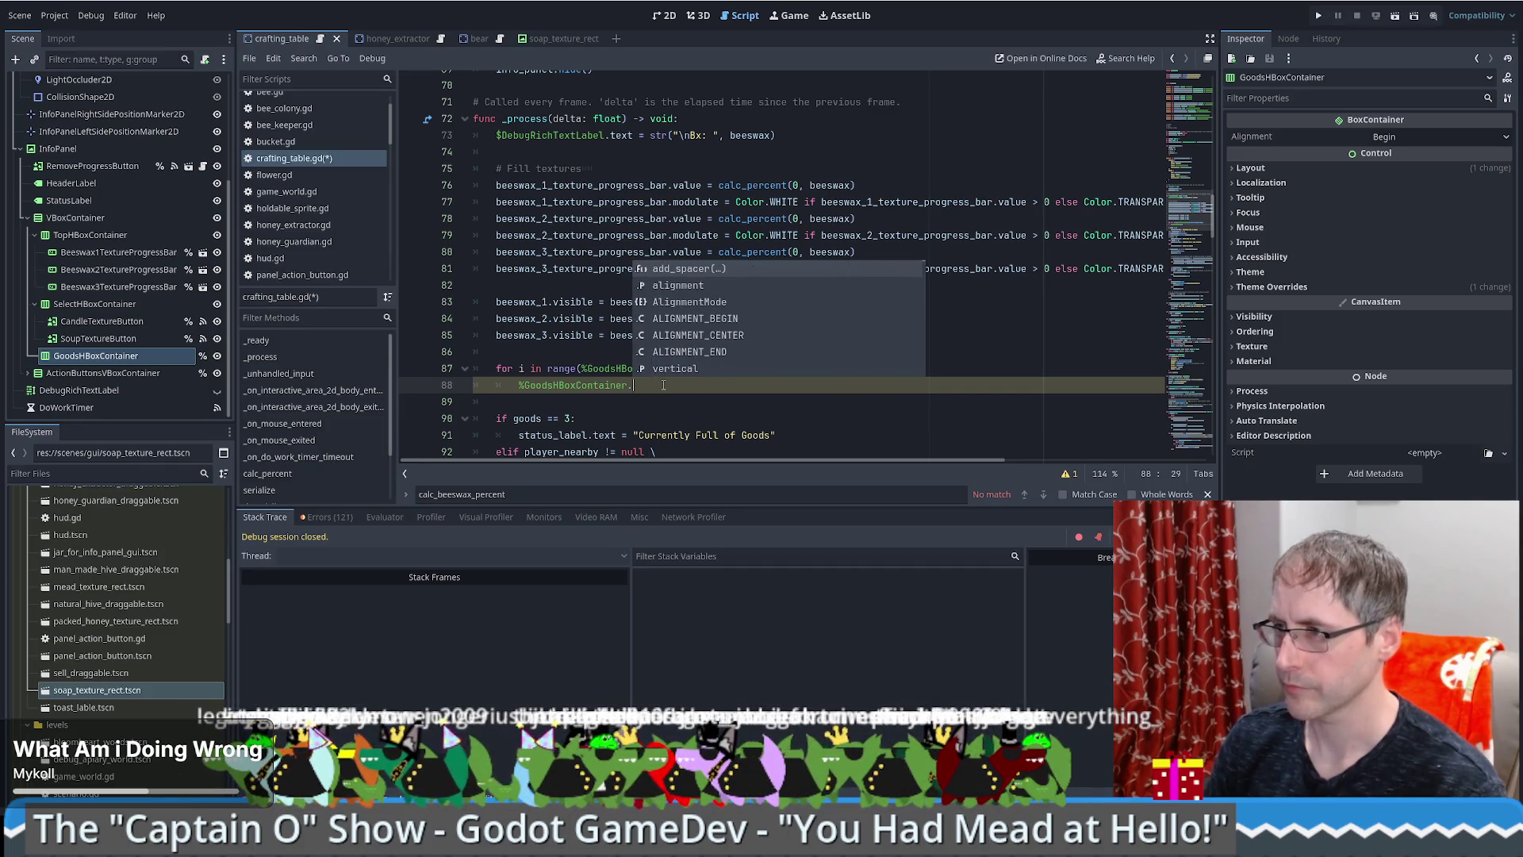
{"action": "type", "text": "get"}
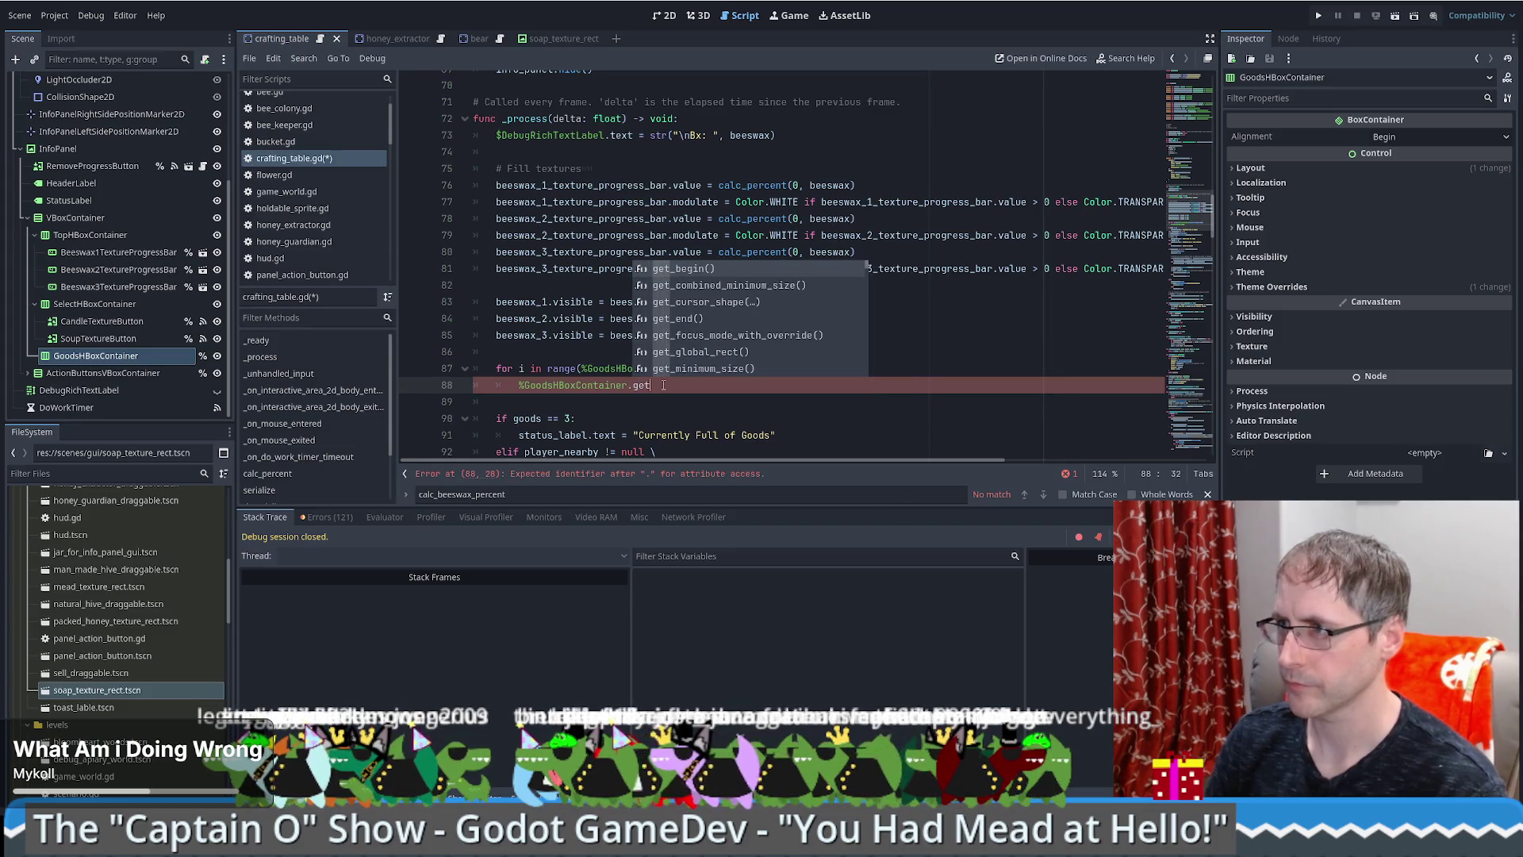
{"action": "type", "text": "_chil"}
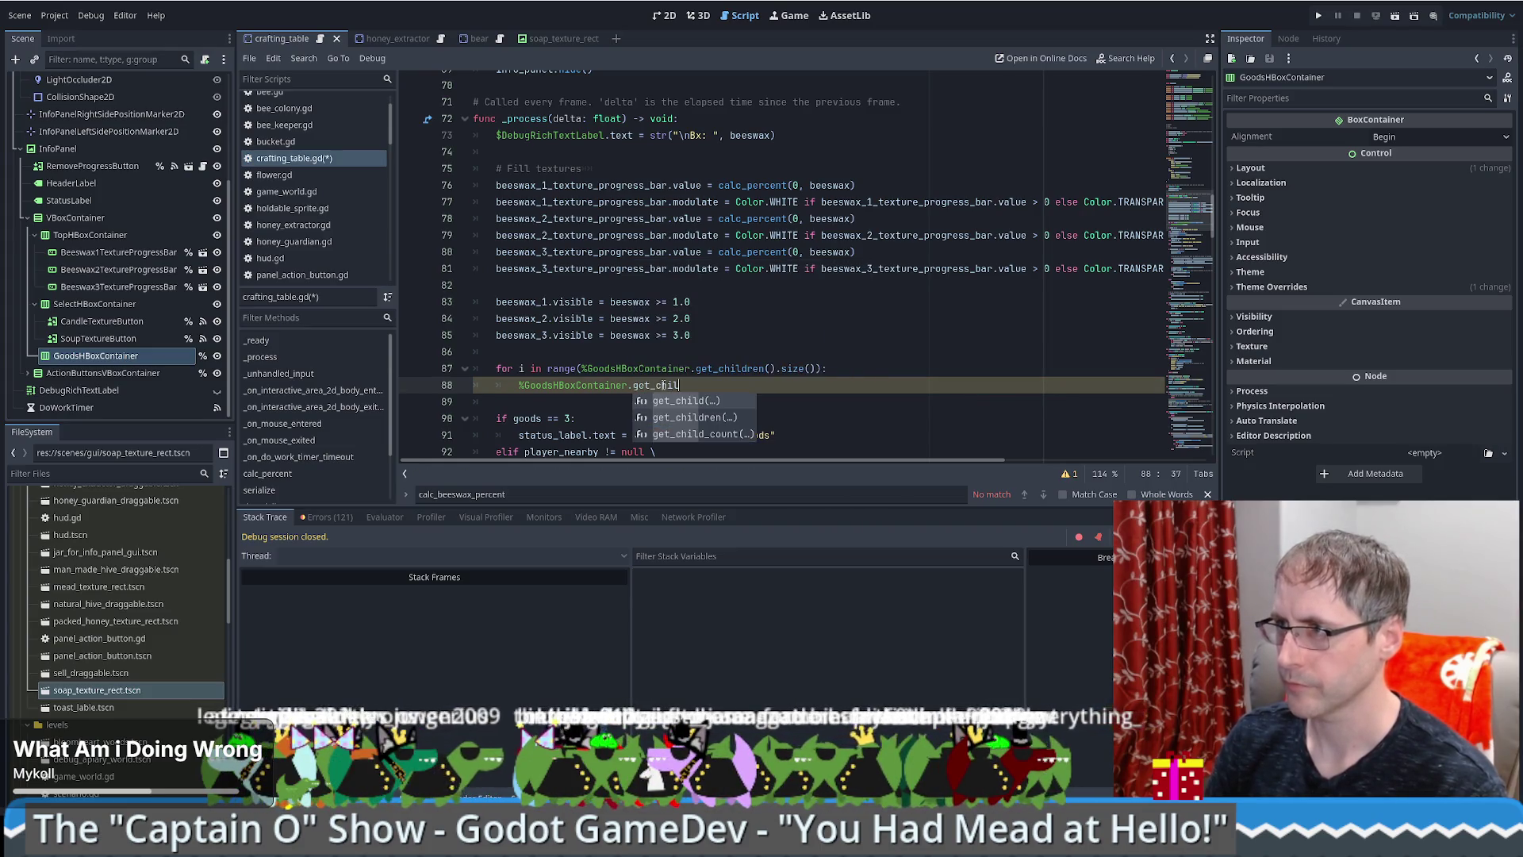
{"action": "key", "text": "Return"}
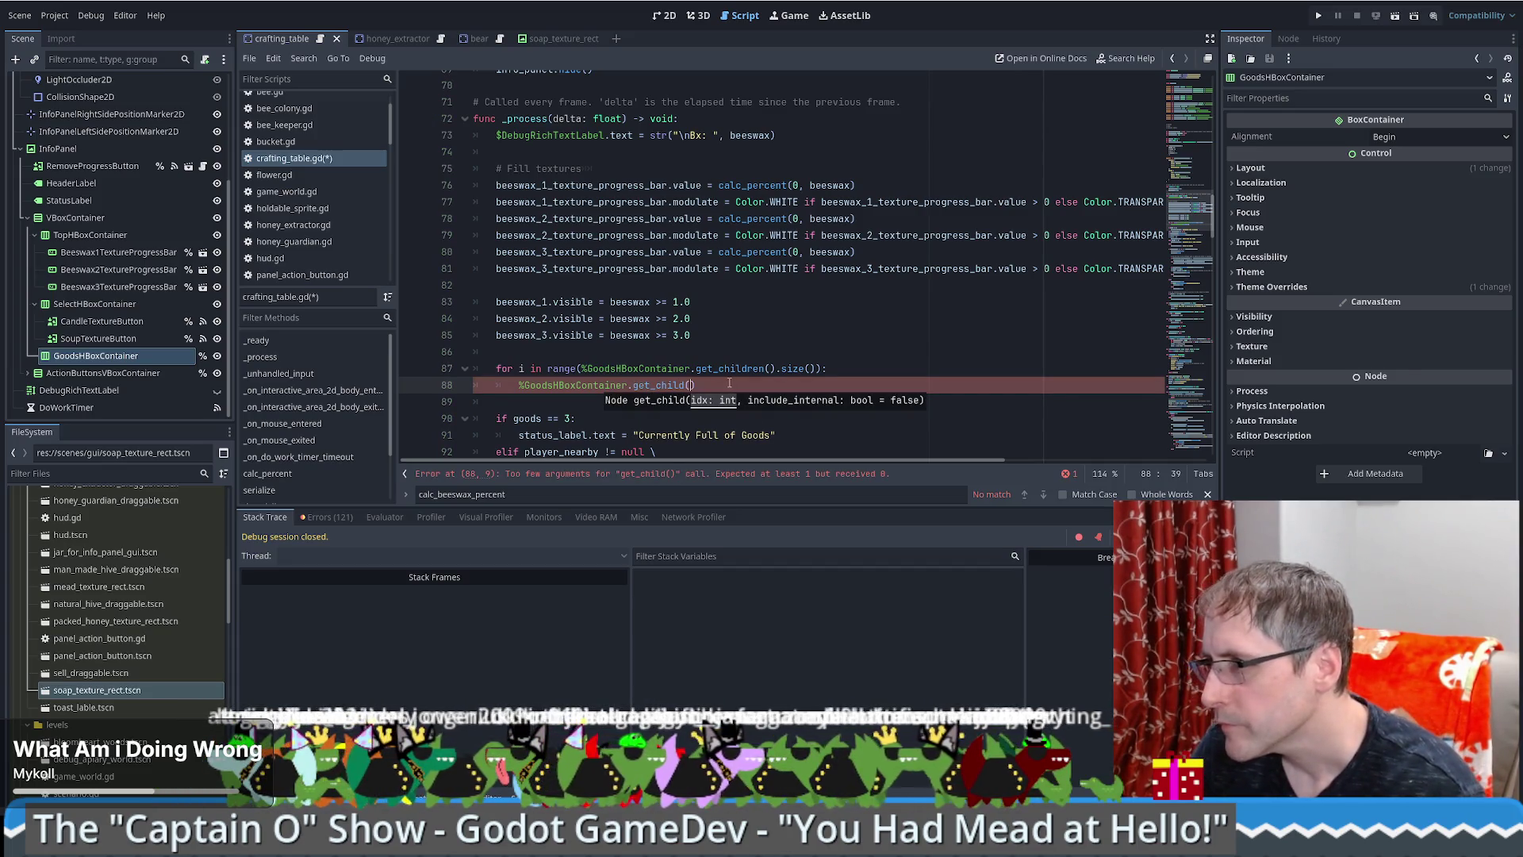
{"action": "type", "text": "i)"}
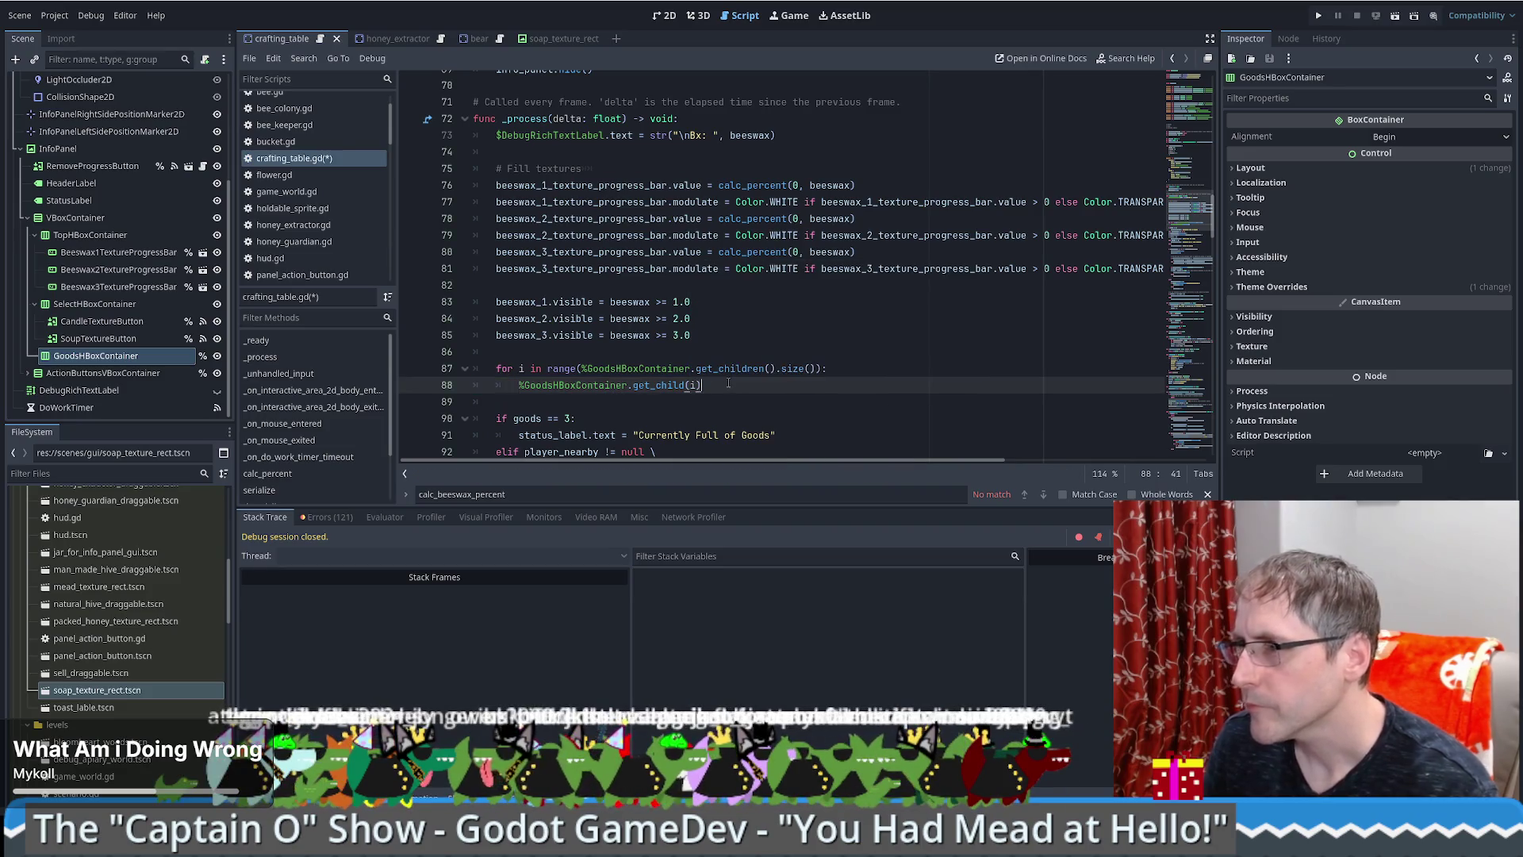
{"action": "type", "text": ".value ="}
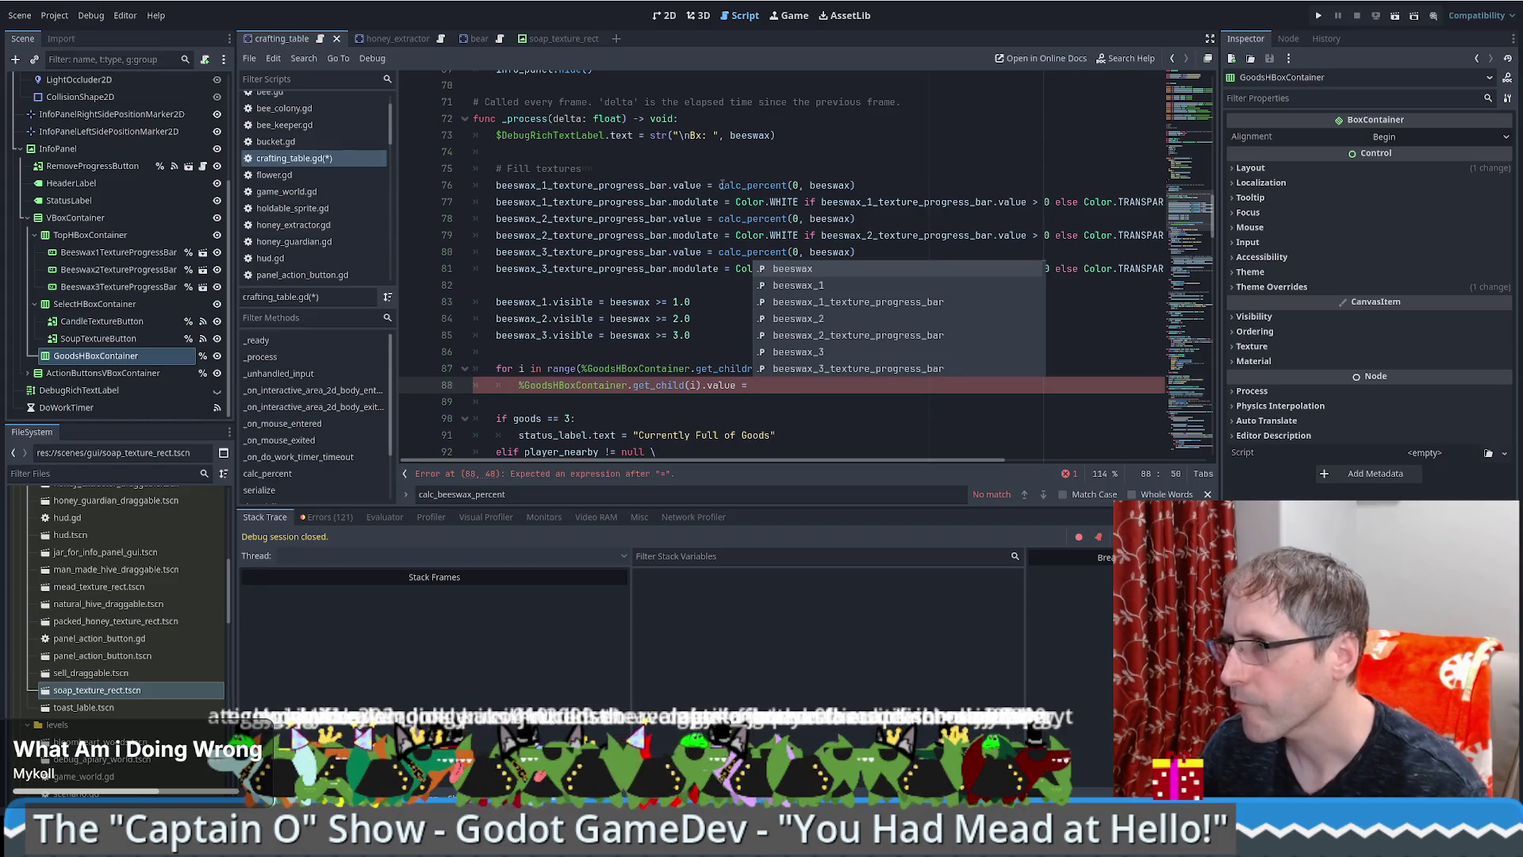
Step: Set the child's value to calc_percent(i, goods), adapted from line 76's calc_percent(0, beeswax)
{"action": "left_click_drag", "start_coordinate": [719, 184], "coordinate": [865, 184]}
{"action": "key", "text": "ctrl+c"}
{"action": "left_click", "coordinate": [793, 385]}
{"action": "key", "text": "ctrl+v"}
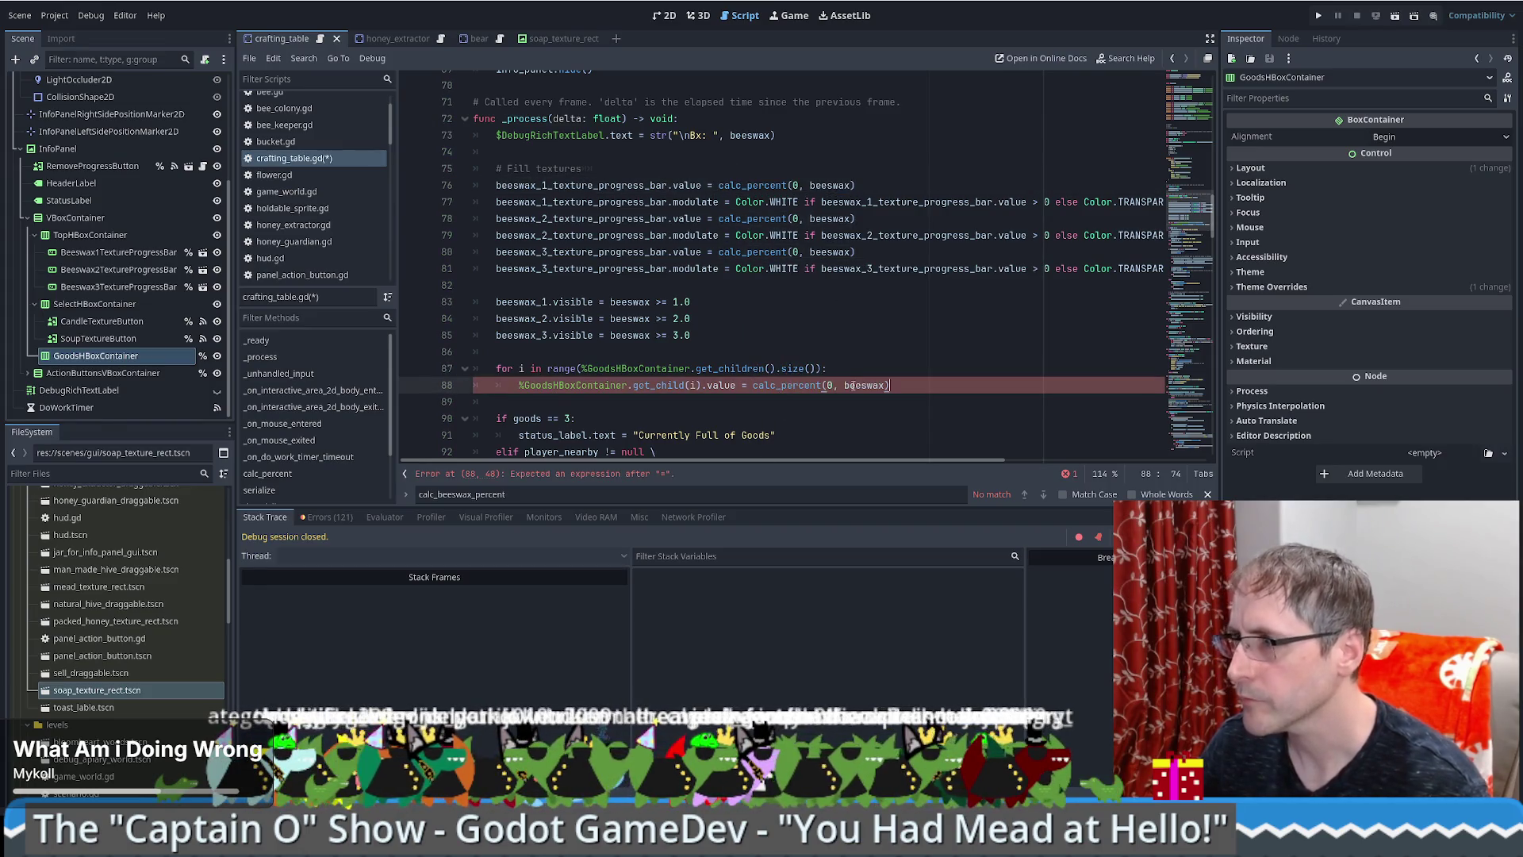
{"action": "double_click", "coordinate": [865, 385]}
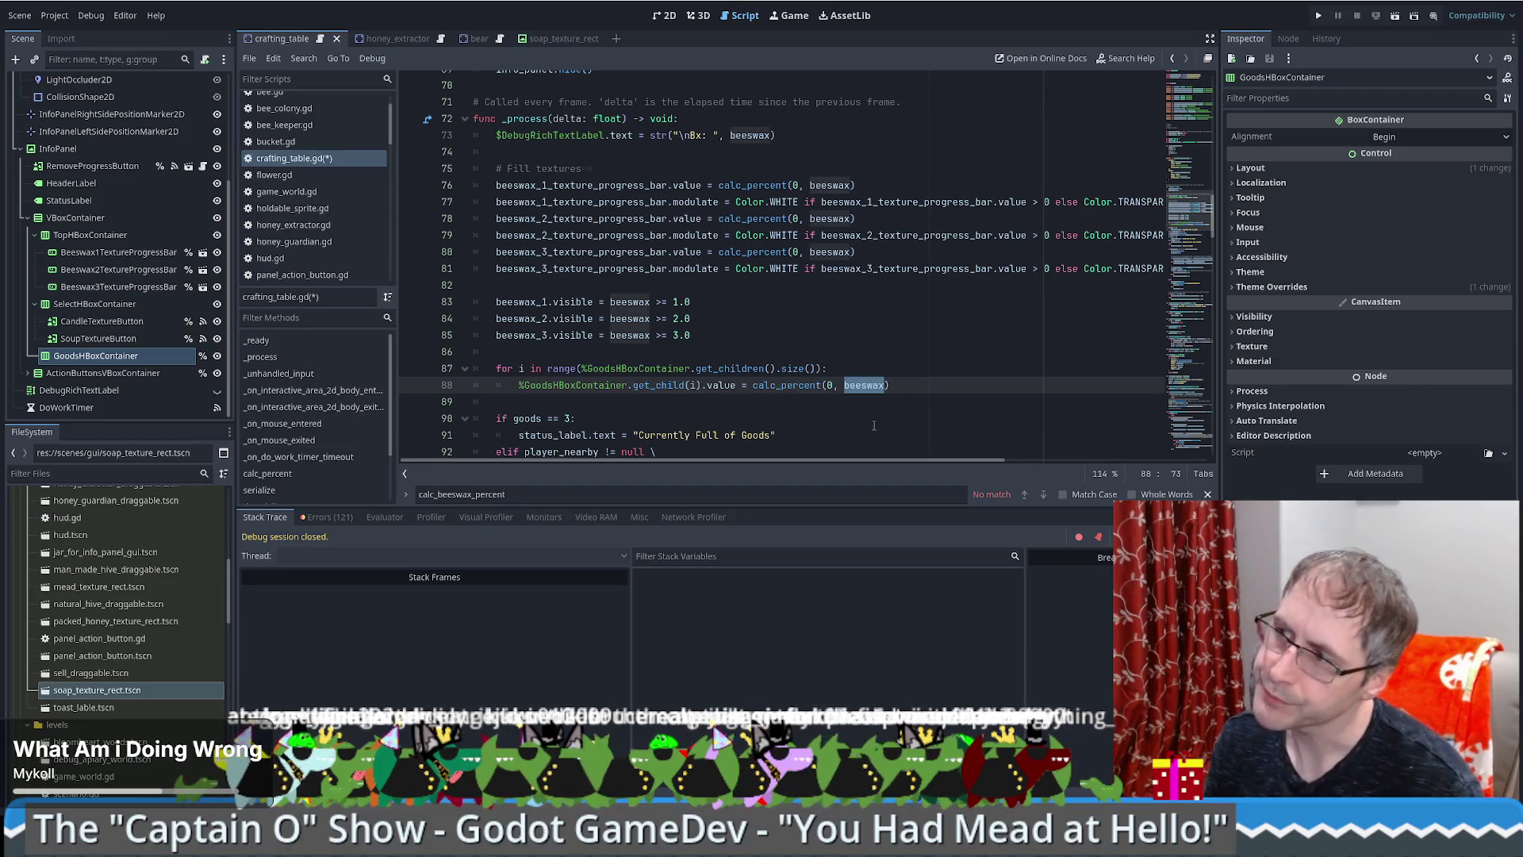
{"action": "type", "text": "goods"}
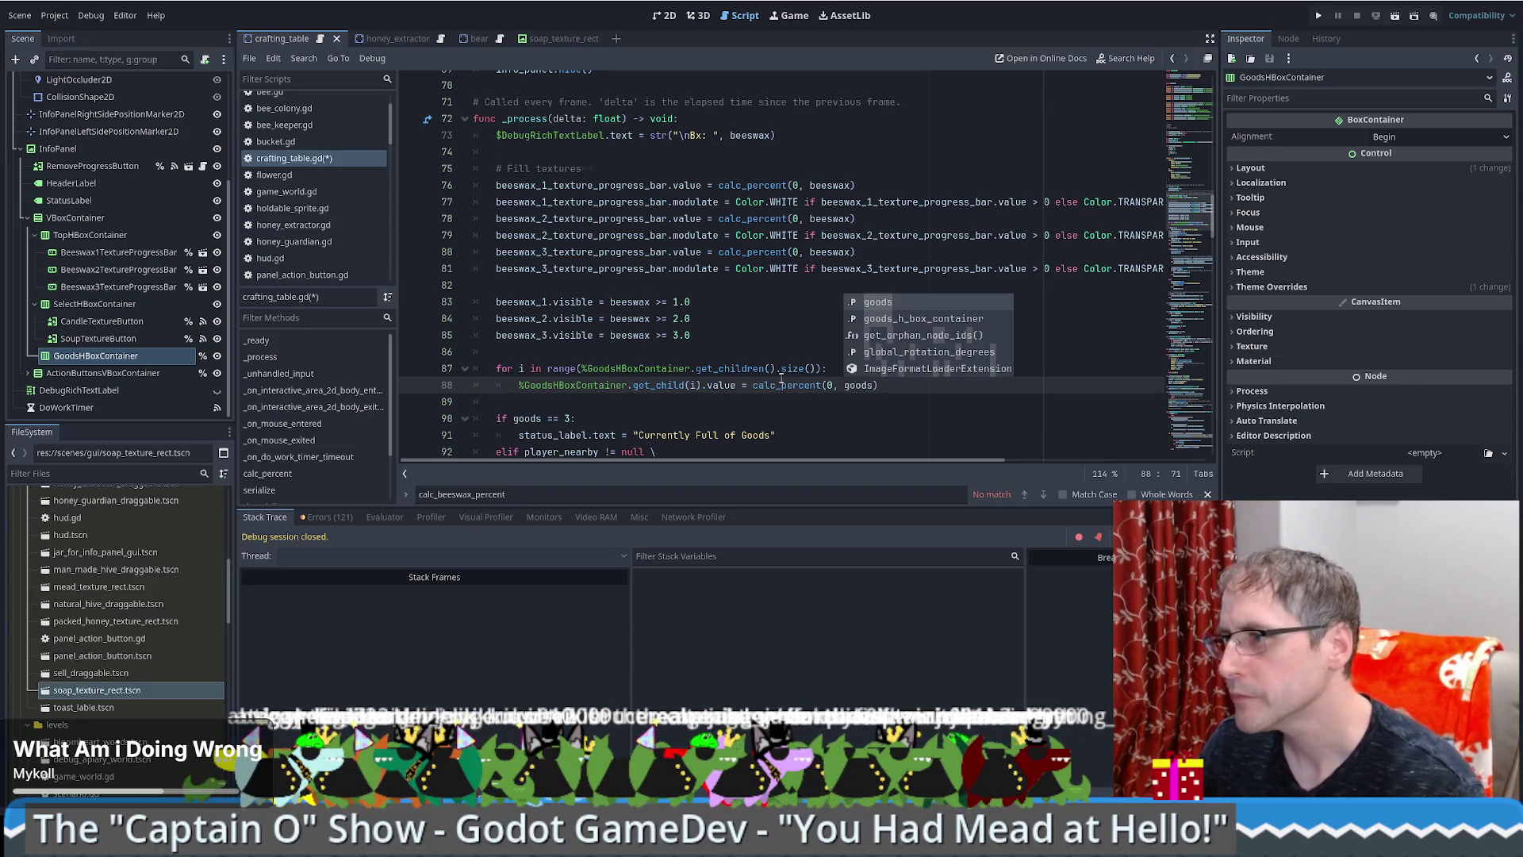
{"action": "left_click", "coordinate": [781, 373]}
{"action": "left_click", "coordinate": [834, 385]}
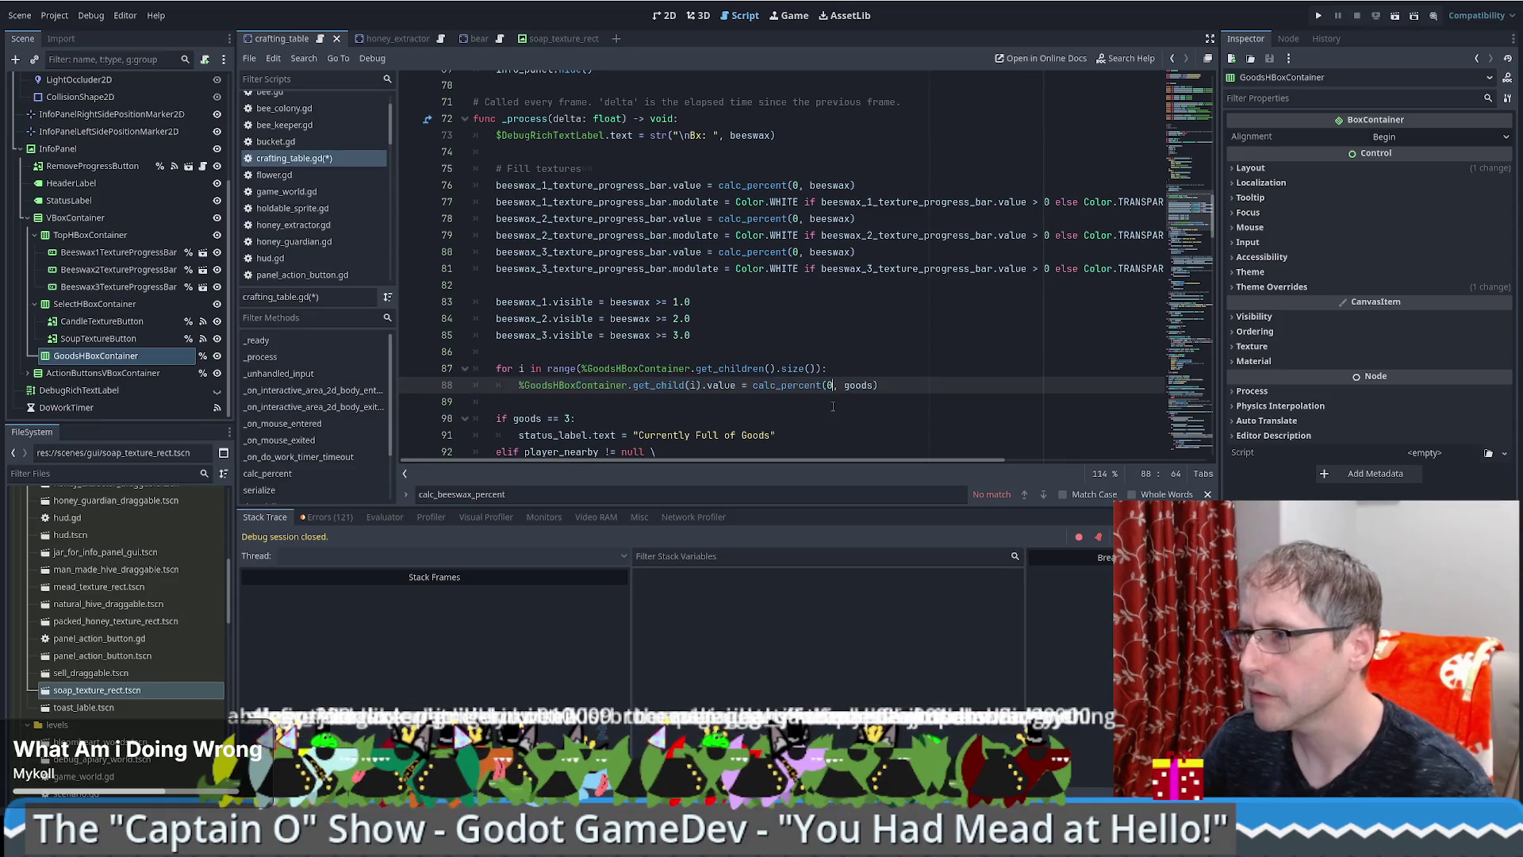
{"action": "type", "text": "i"}
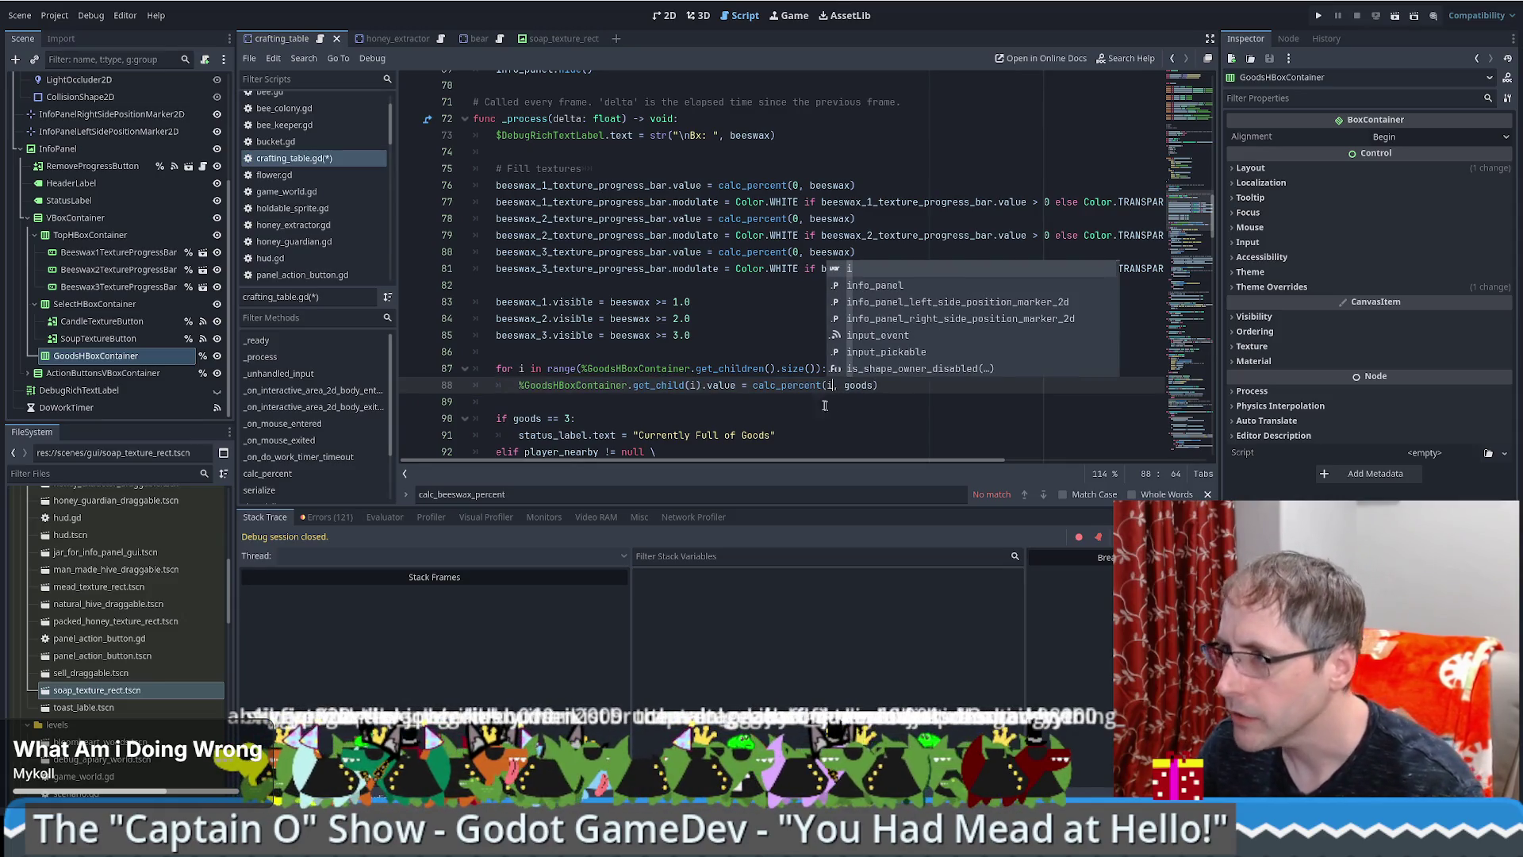
{"action": "left_click", "coordinate": [797, 358]}
{"action": "left_click", "coordinate": [906, 369]}
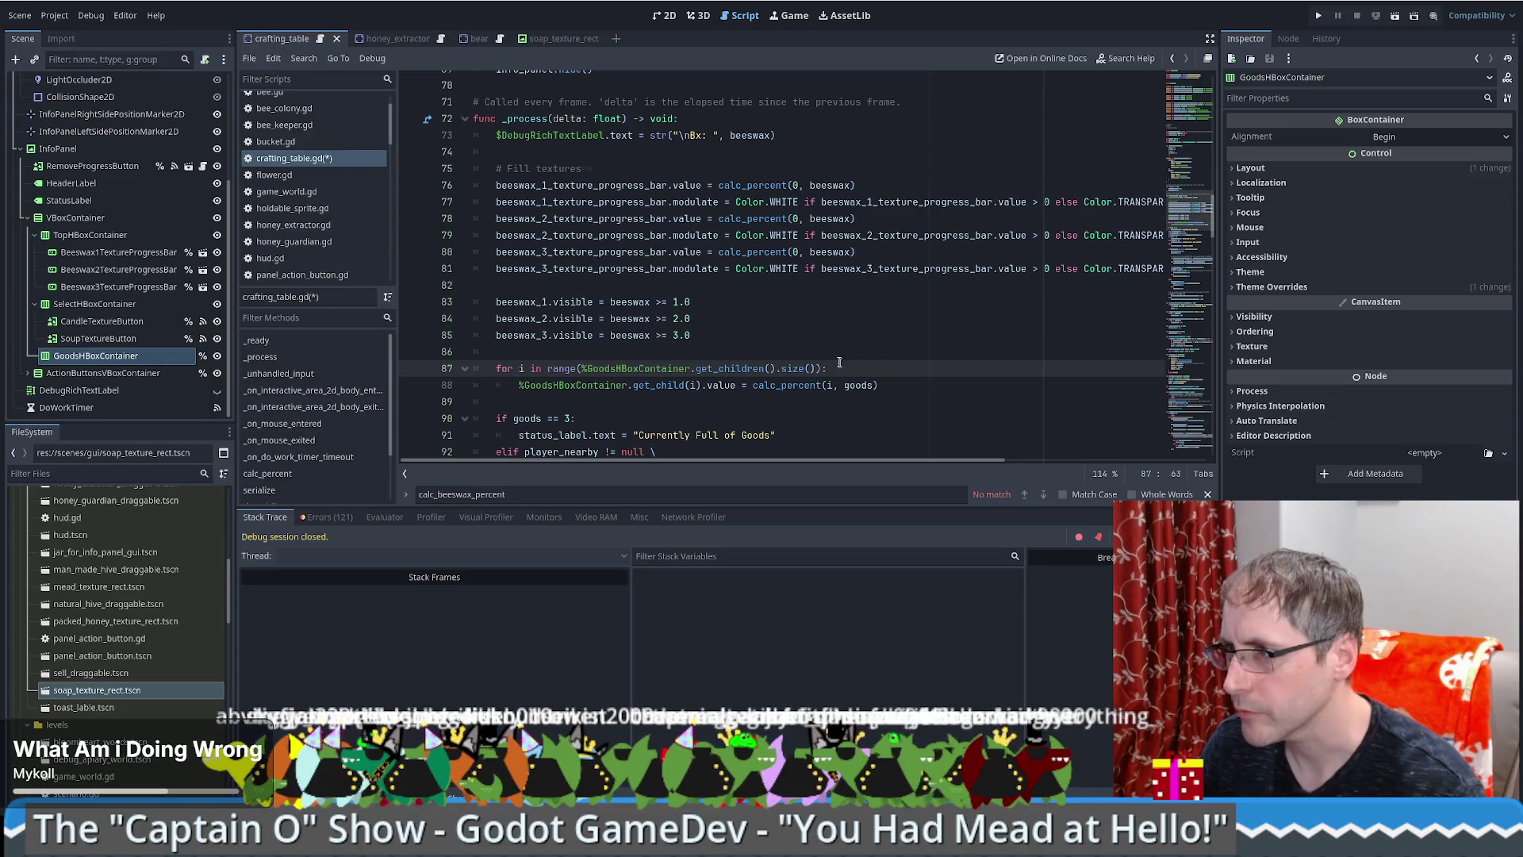
{"action": "double_click", "coordinate": [586, 386]}
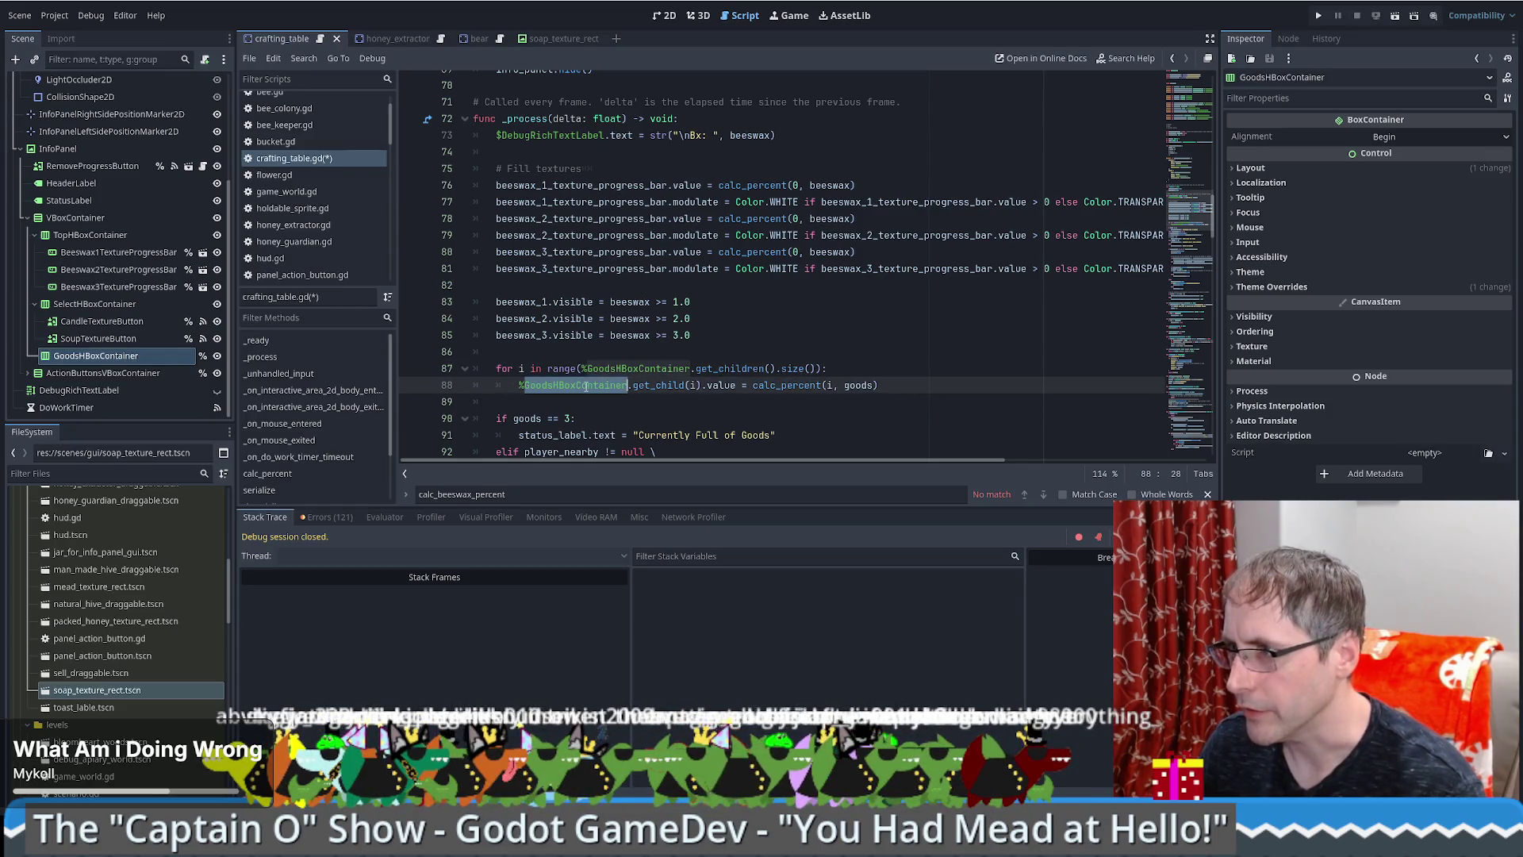
{"action": "left_click_drag", "start_coordinate": [701, 385], "coordinate": [517, 386]}
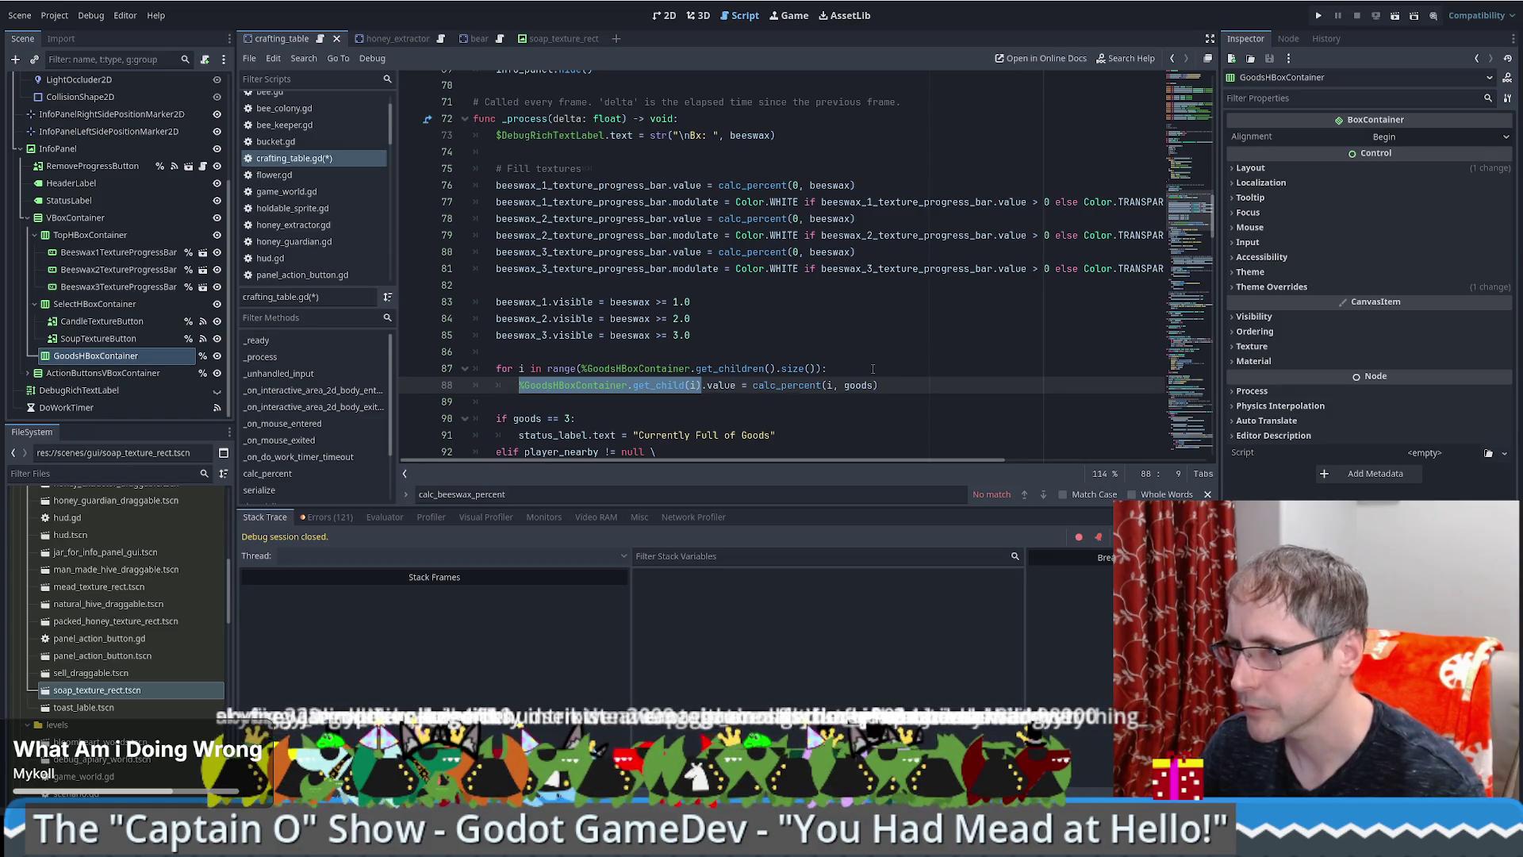
{"action": "left_click", "coordinate": [518, 303], "text": "ctrl"}
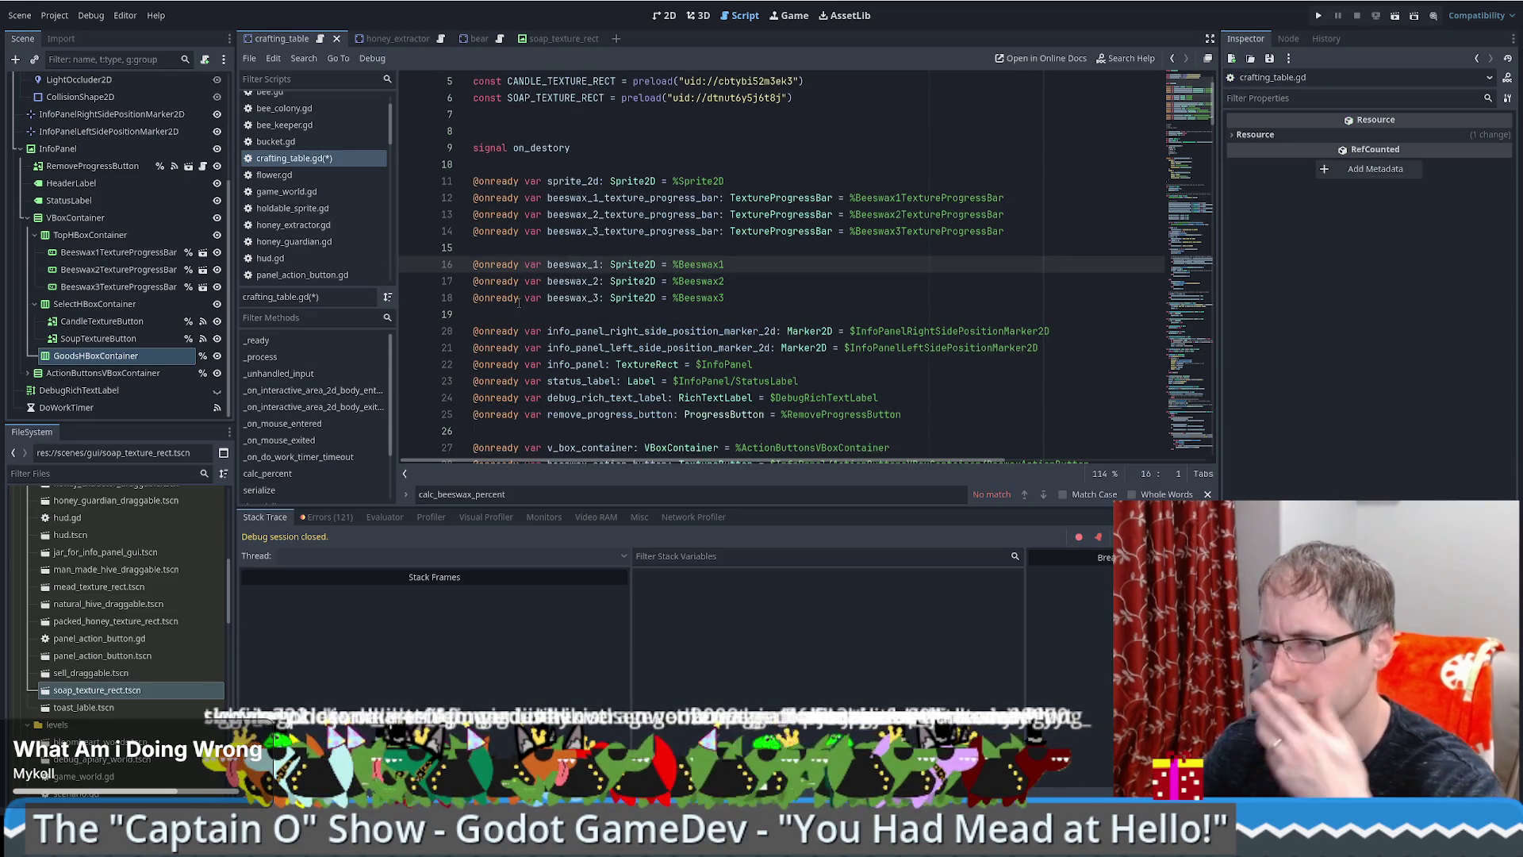
Step: Add a '# The beeswas on the table' comment above the beeswax visibility lines
{"action": "key", "text": "alt+Left"}
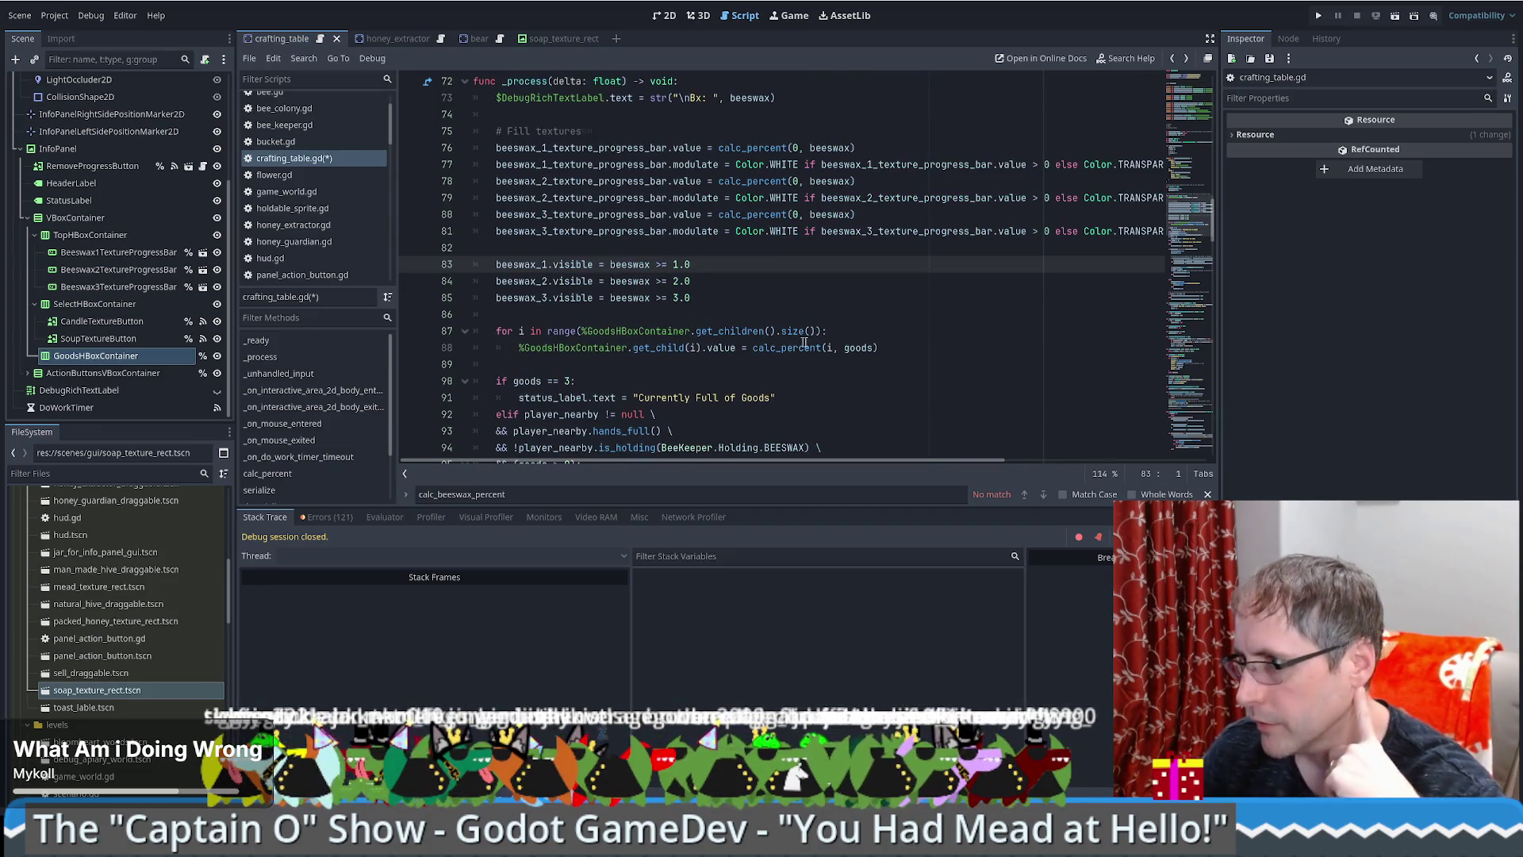
{"action": "key", "text": "Up"}
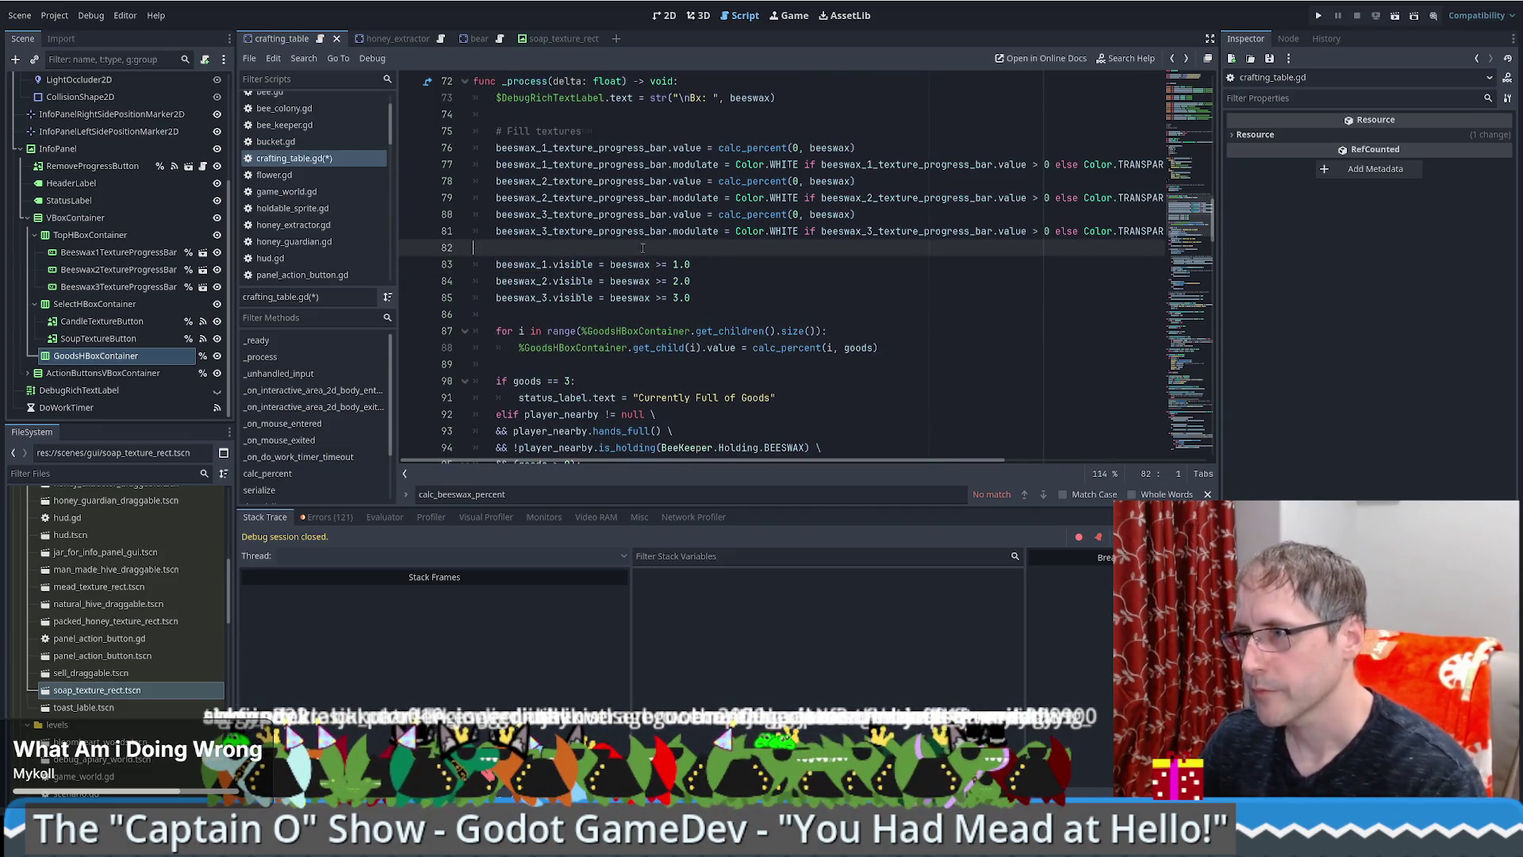
{"action": "key", "text": "Return"}
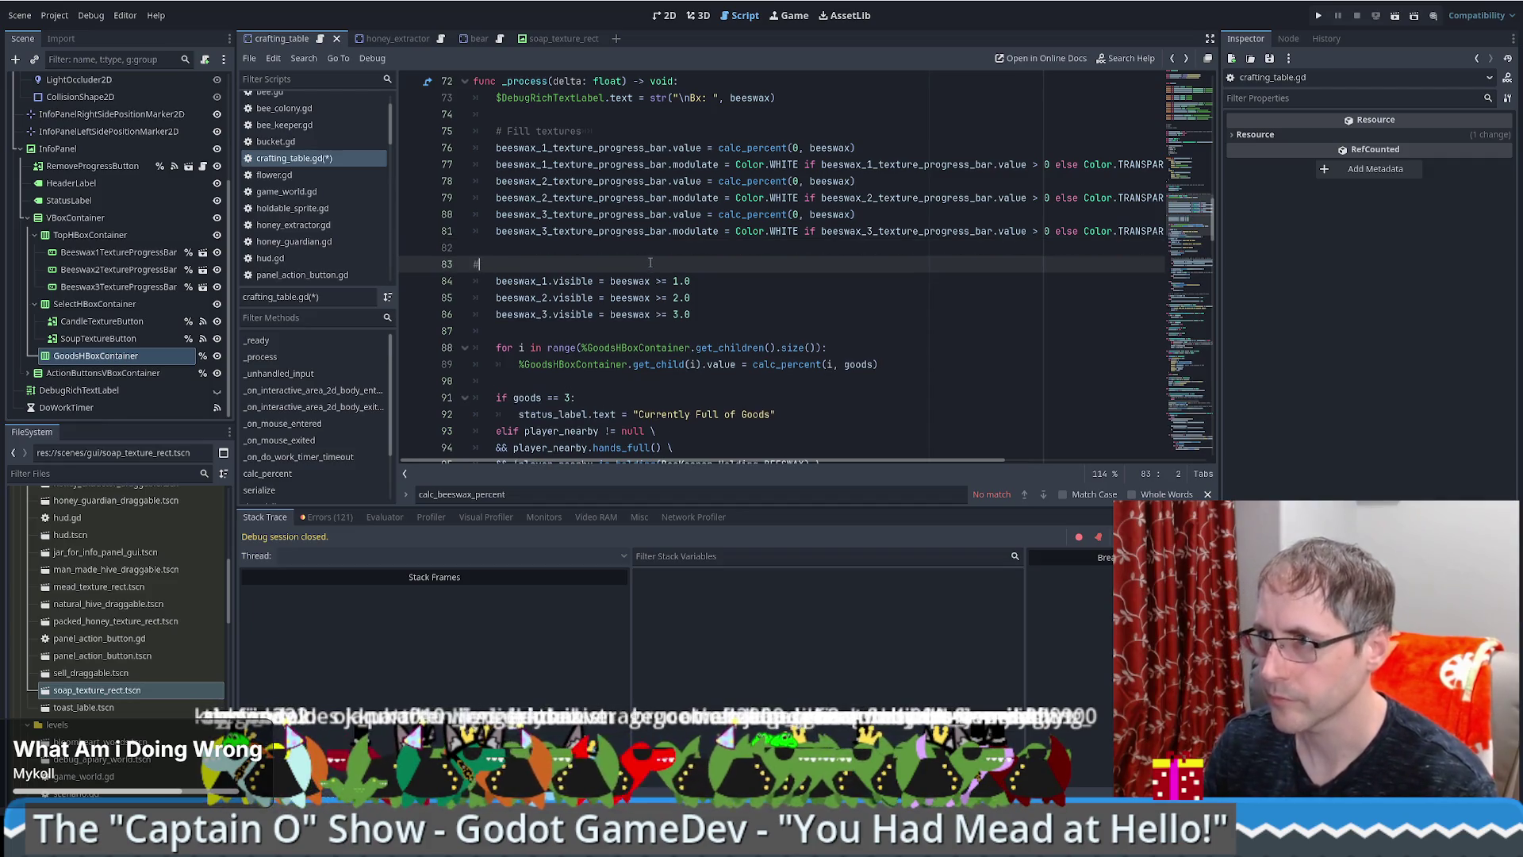
{"action": "key", "text": "BackSpace"}
{"action": "key", "text": "Tab"}
{"action": "type", "text": "#$"}
{"action": "type", "text": "The beeswas on the table"}
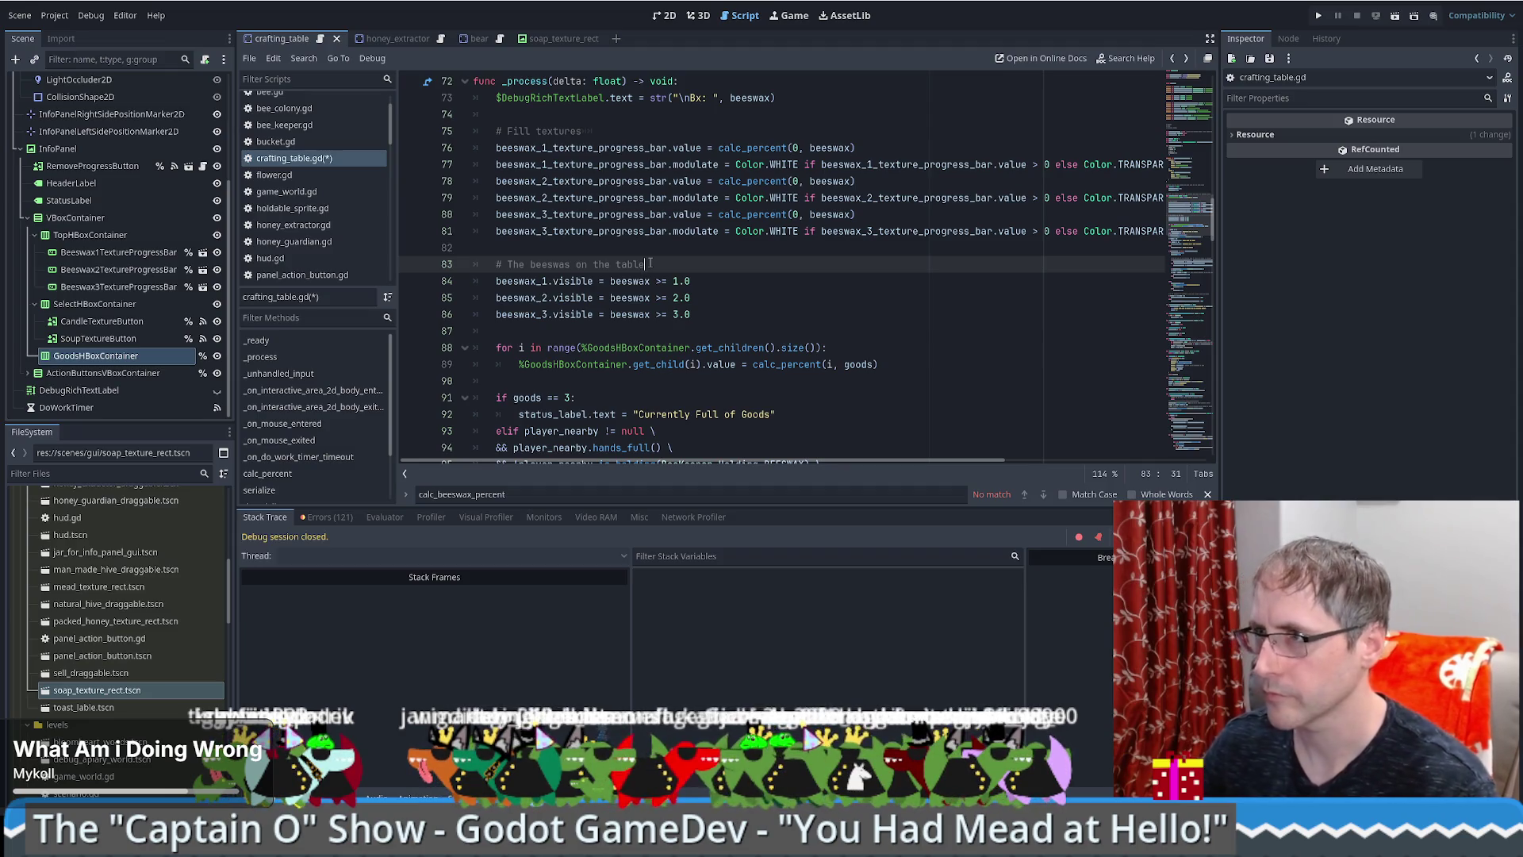
Step: Move the goods for-loop block above the new comment and save the script
{"action": "left_click_drag", "start_coordinate": [796, 331], "coordinate": [500, 382]}
{"action": "left_click_drag", "start_coordinate": [571, 349], "coordinate": [687, 254]}
{"action": "key", "text": "ctrl+z"}
{"action": "left_click_drag", "start_coordinate": [689, 363], "coordinate": [674, 249]}
{"action": "key", "text": "alt+Down"}
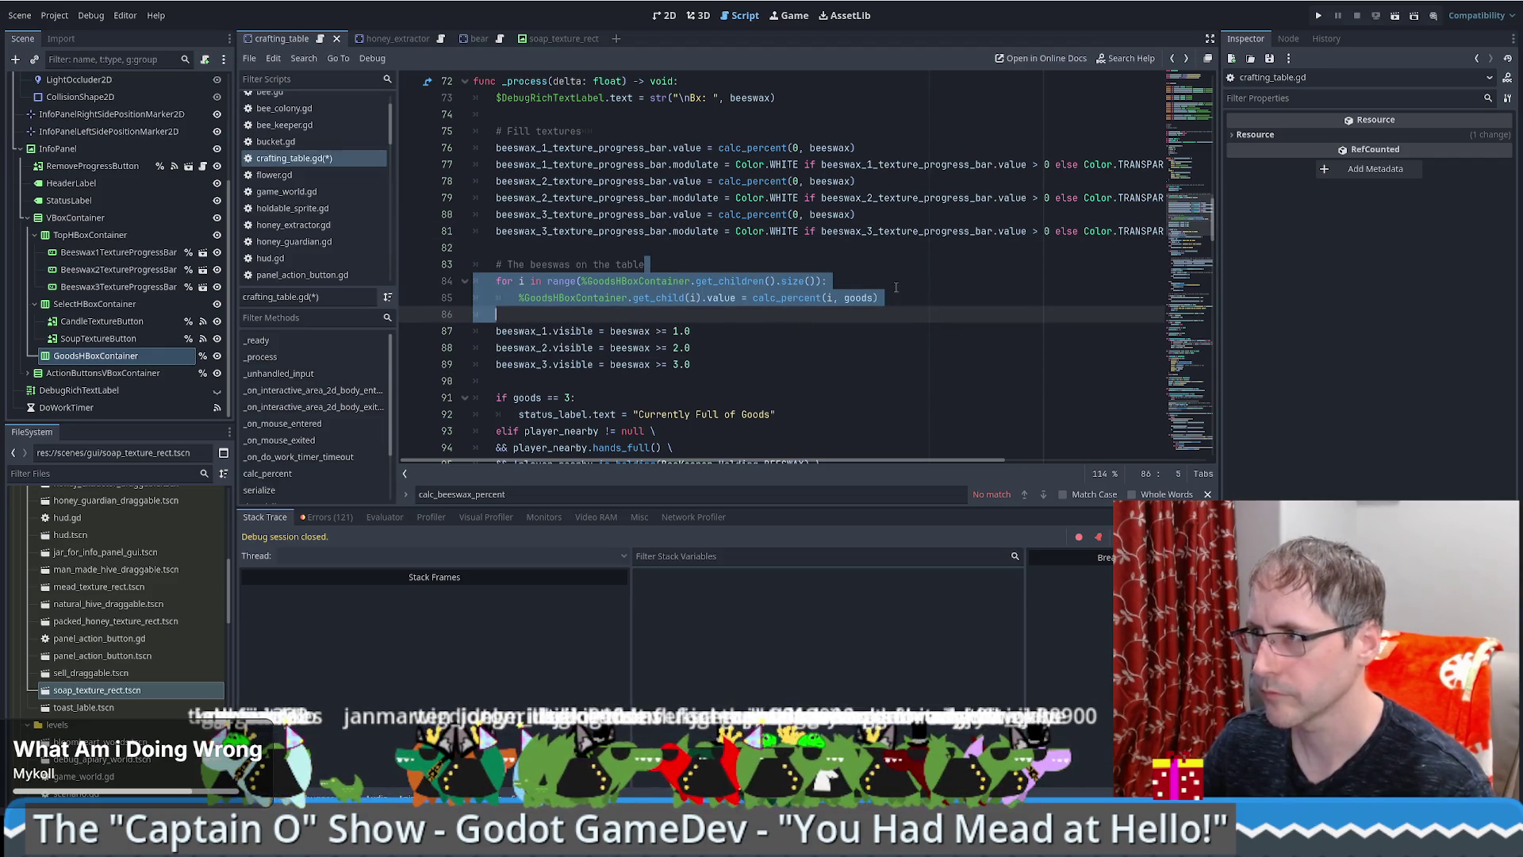
{"action": "key", "text": "ctrl+z"}
{"action": "left_click", "coordinate": [945, 259]}
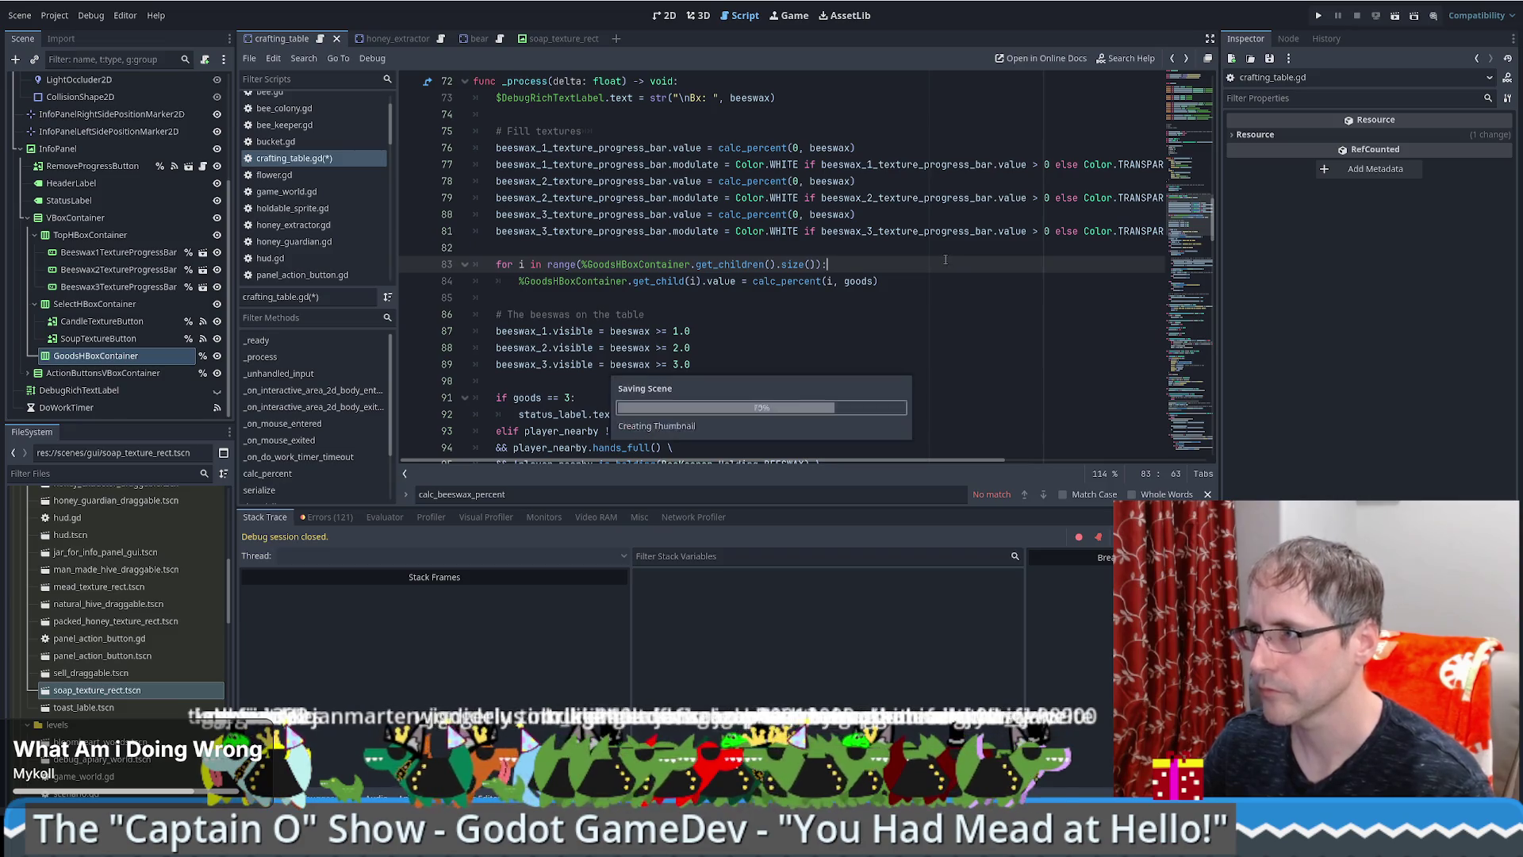
{"action": "key", "text": "ctrl+s"}
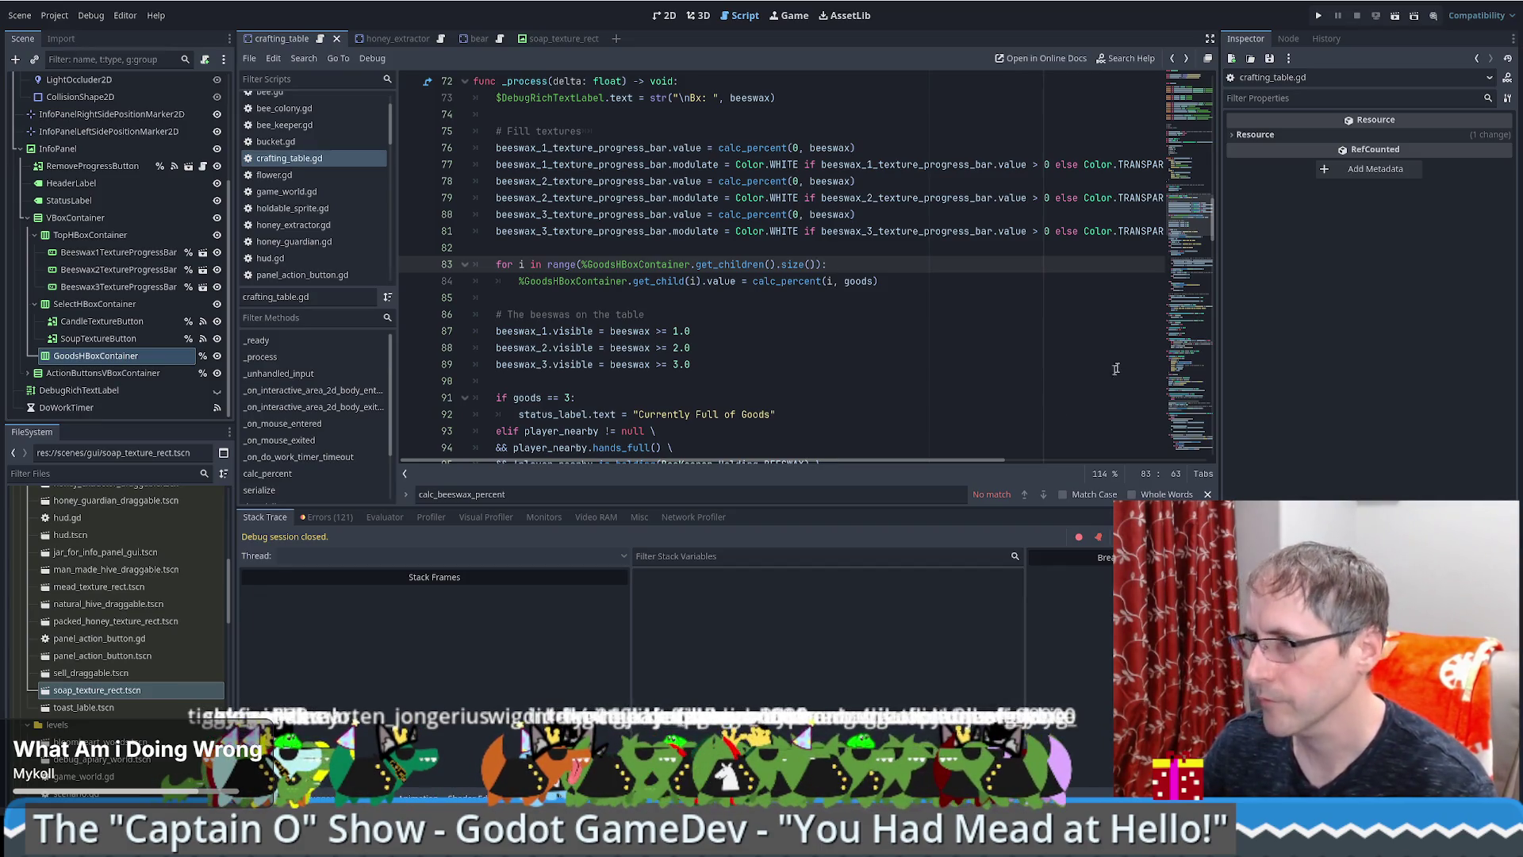
Step: Copy the beeswax_1 modulate statement into the goods loop body
{"action": "left_click", "coordinate": [921, 347]}
{"action": "scroll", "coordinate": [902, 327], "scroll_direction": "up", "scroll_amount": 3}
{"action": "left_click", "coordinate": [907, 214]}
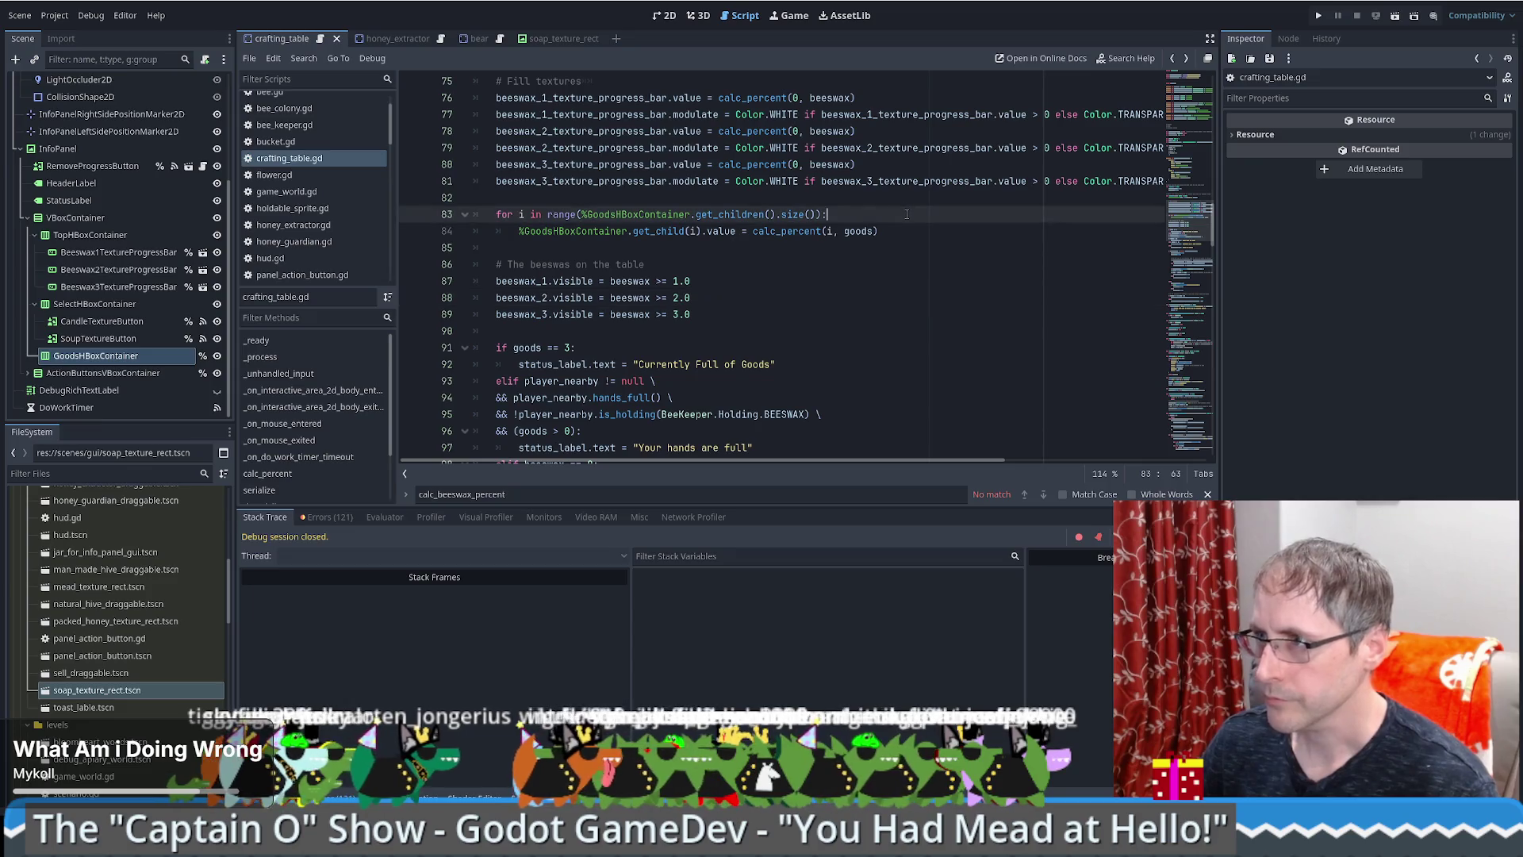
{"action": "scroll", "coordinate": [944, 226], "scroll_direction": "up", "scroll_amount": 2}
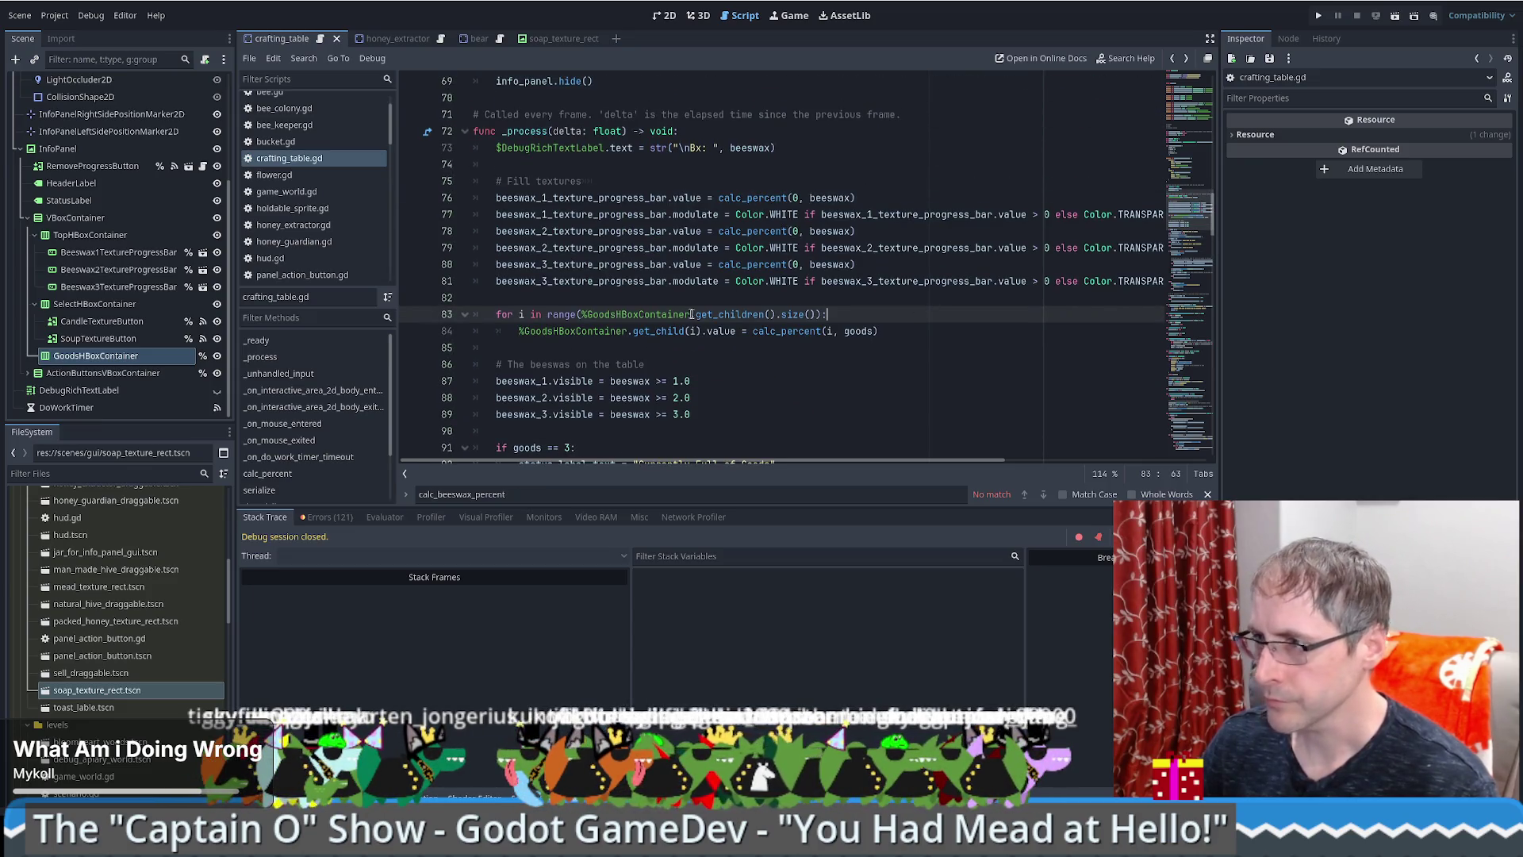
{"action": "left_click_drag", "start_coordinate": [737, 342], "coordinate": [673, 315]}
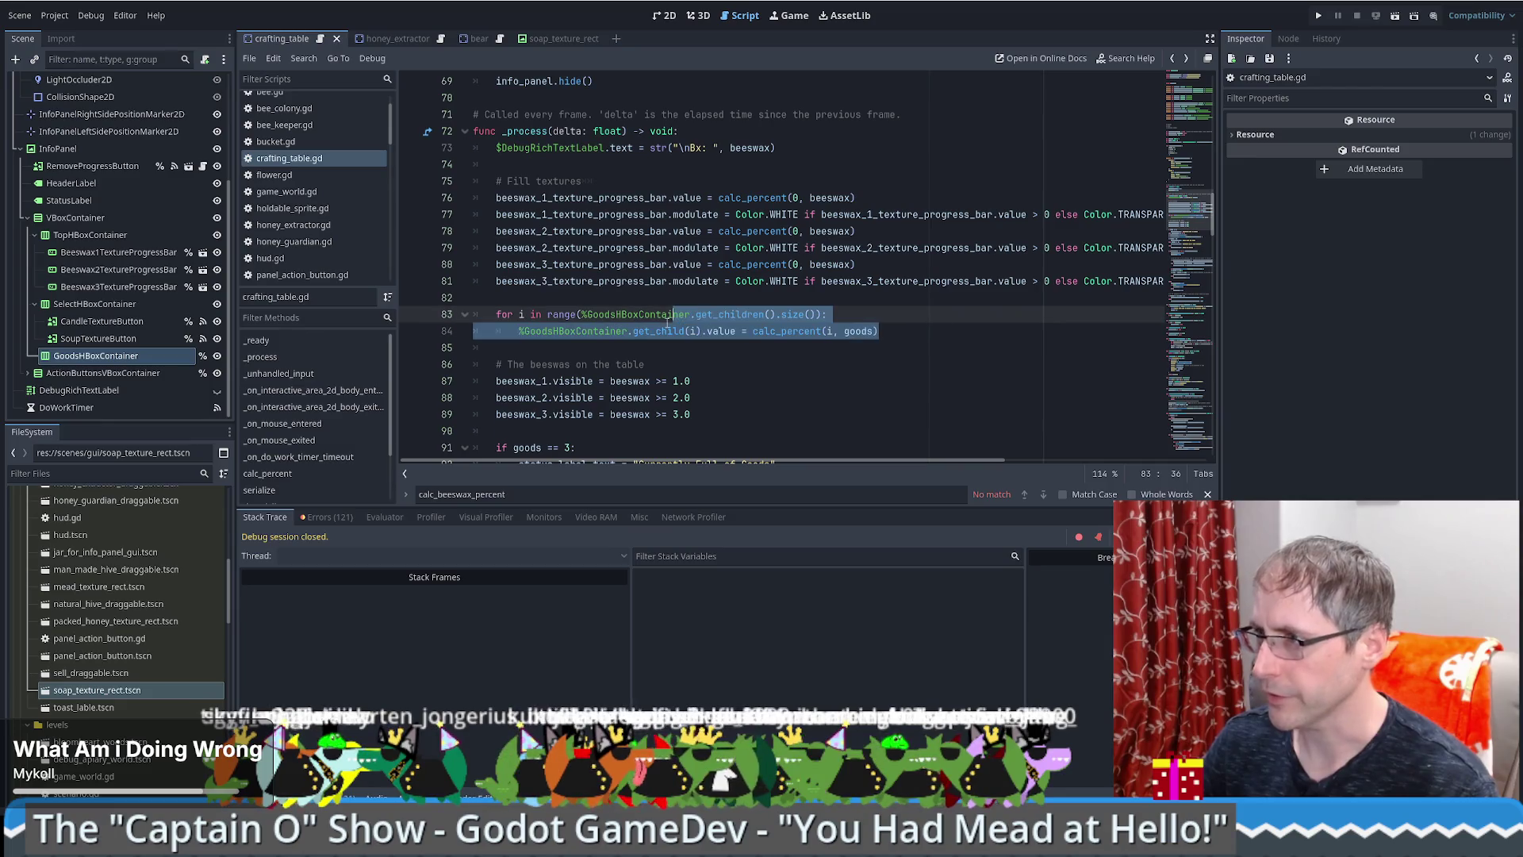
{"action": "left_click", "coordinate": [476, 298]}
{"action": "left_click", "coordinate": [493, 281]}
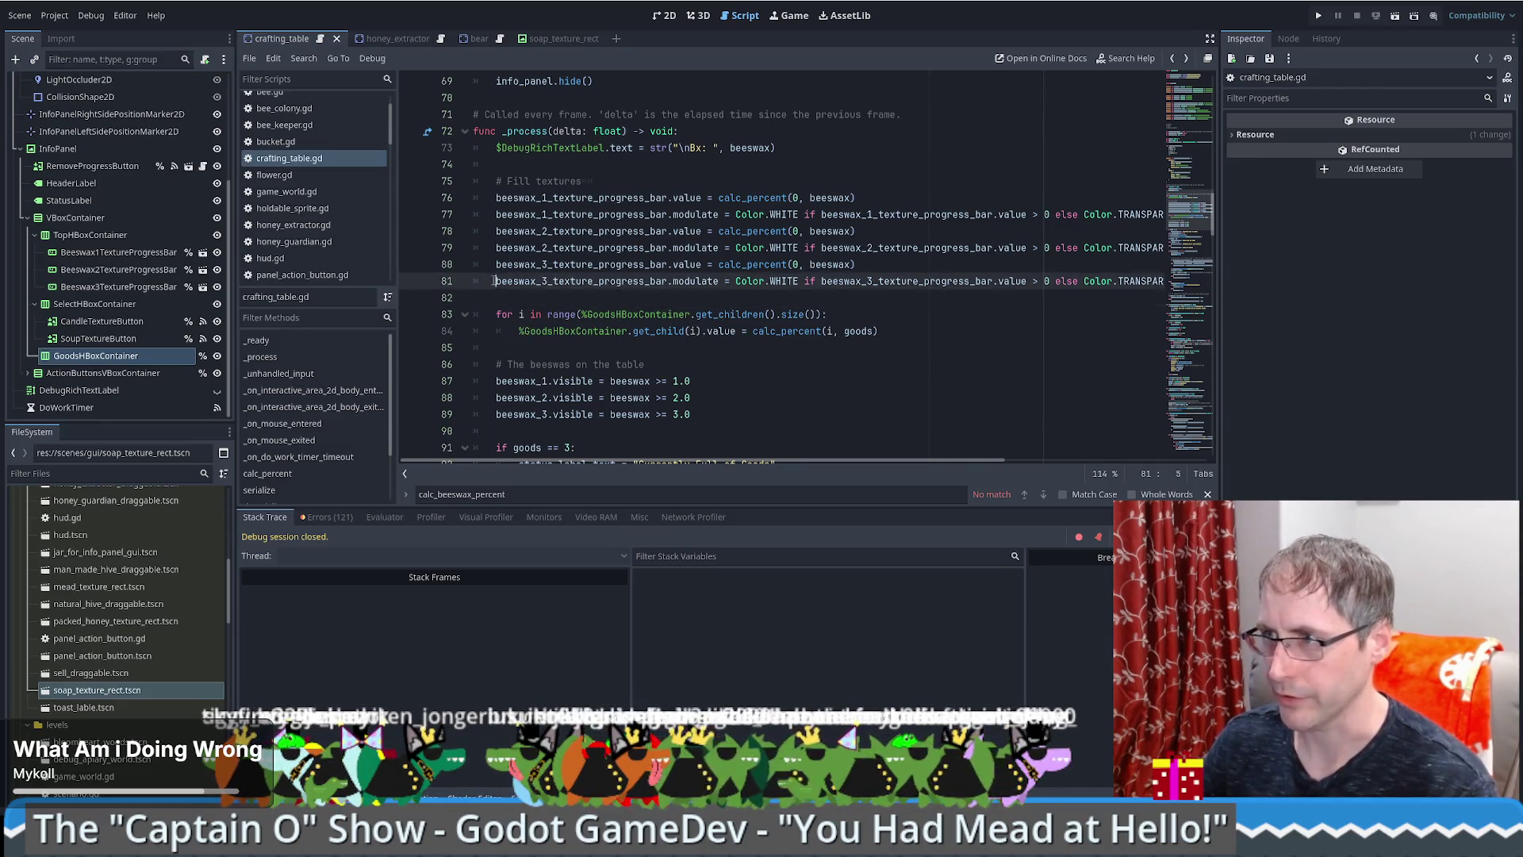
{"action": "left_click", "coordinate": [498, 213]}
{"action": "key", "text": "shift+End"}
{"action": "key", "text": "ctrl+c"}
{"action": "left_click", "coordinate": [845, 332]}
{"action": "key", "text": "Return"}
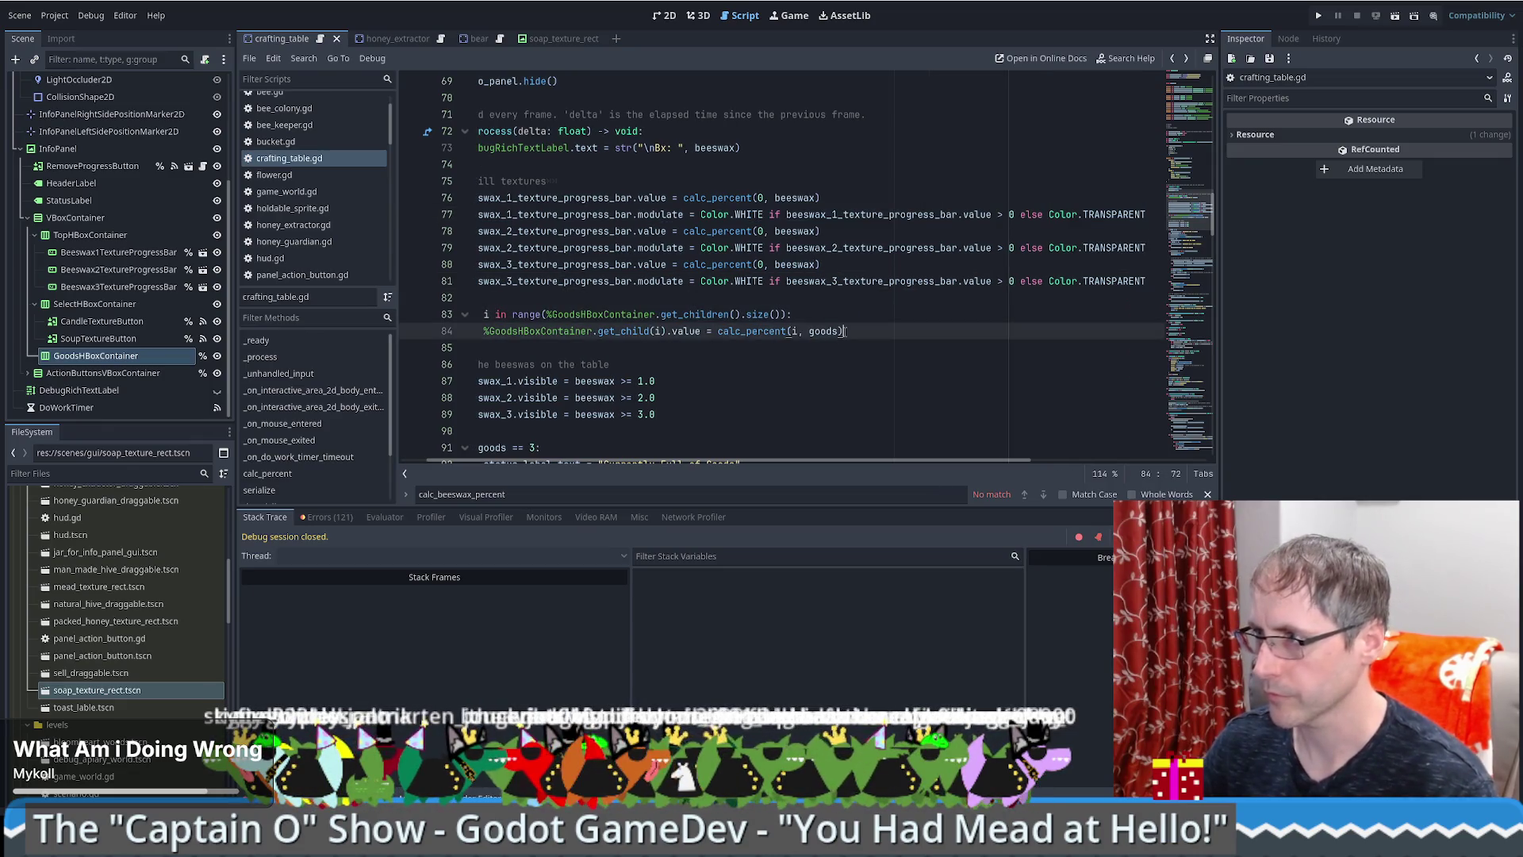
{"action": "key", "text": "ctrl+v"}
Step: Declare var texture_progress_bar = %GoodsHBoxContainer.get_child(i) at the top of the loop
{"action": "left_click_drag", "start_coordinate": [688, 461], "coordinate": [484, 435]}
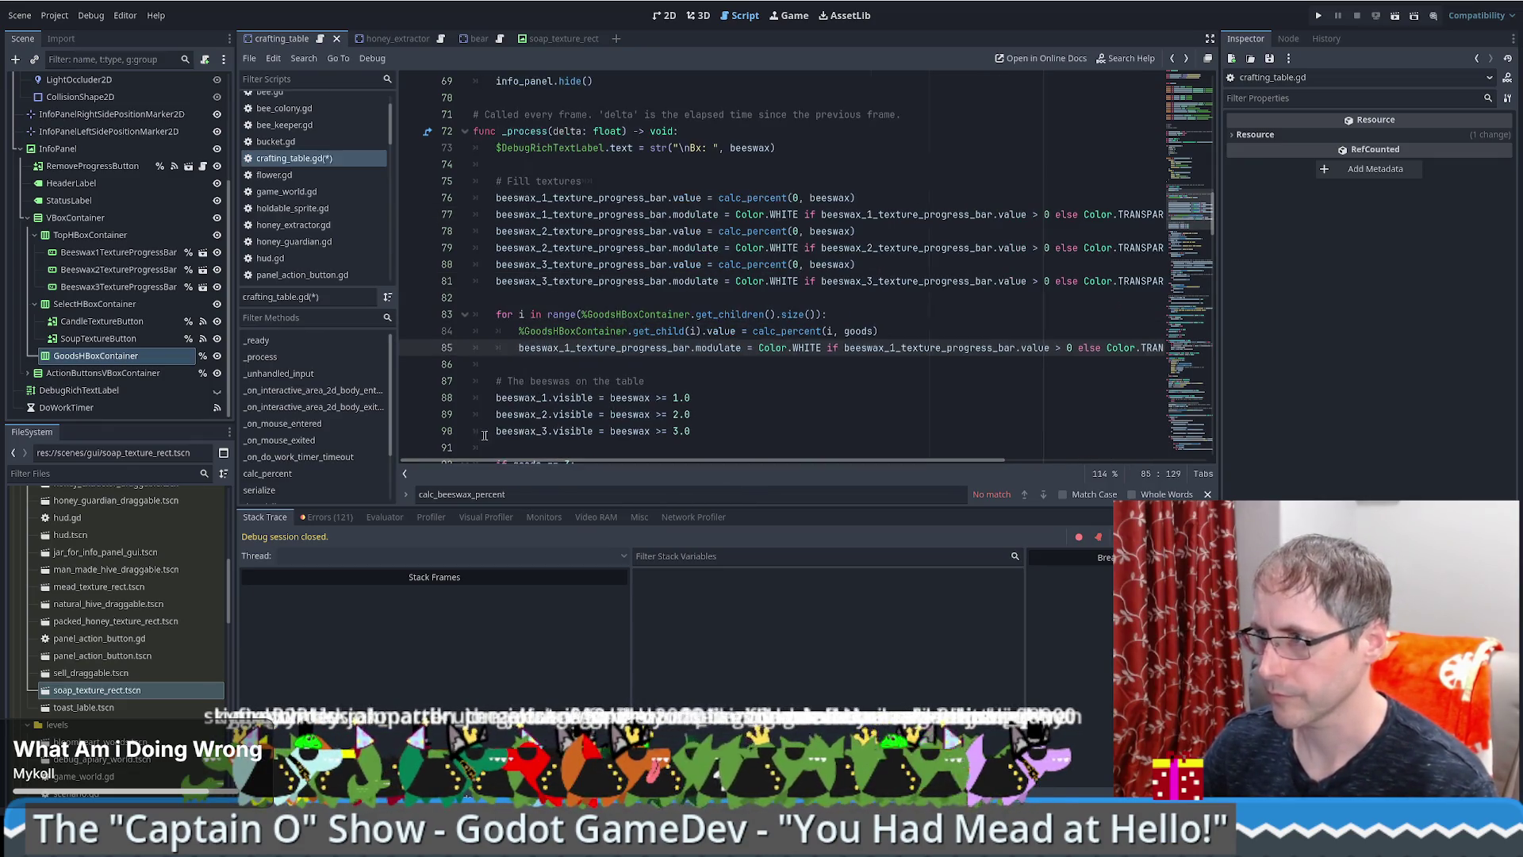
{"action": "left_click", "coordinate": [658, 316]}
{"action": "double_click", "coordinate": [635, 315]}
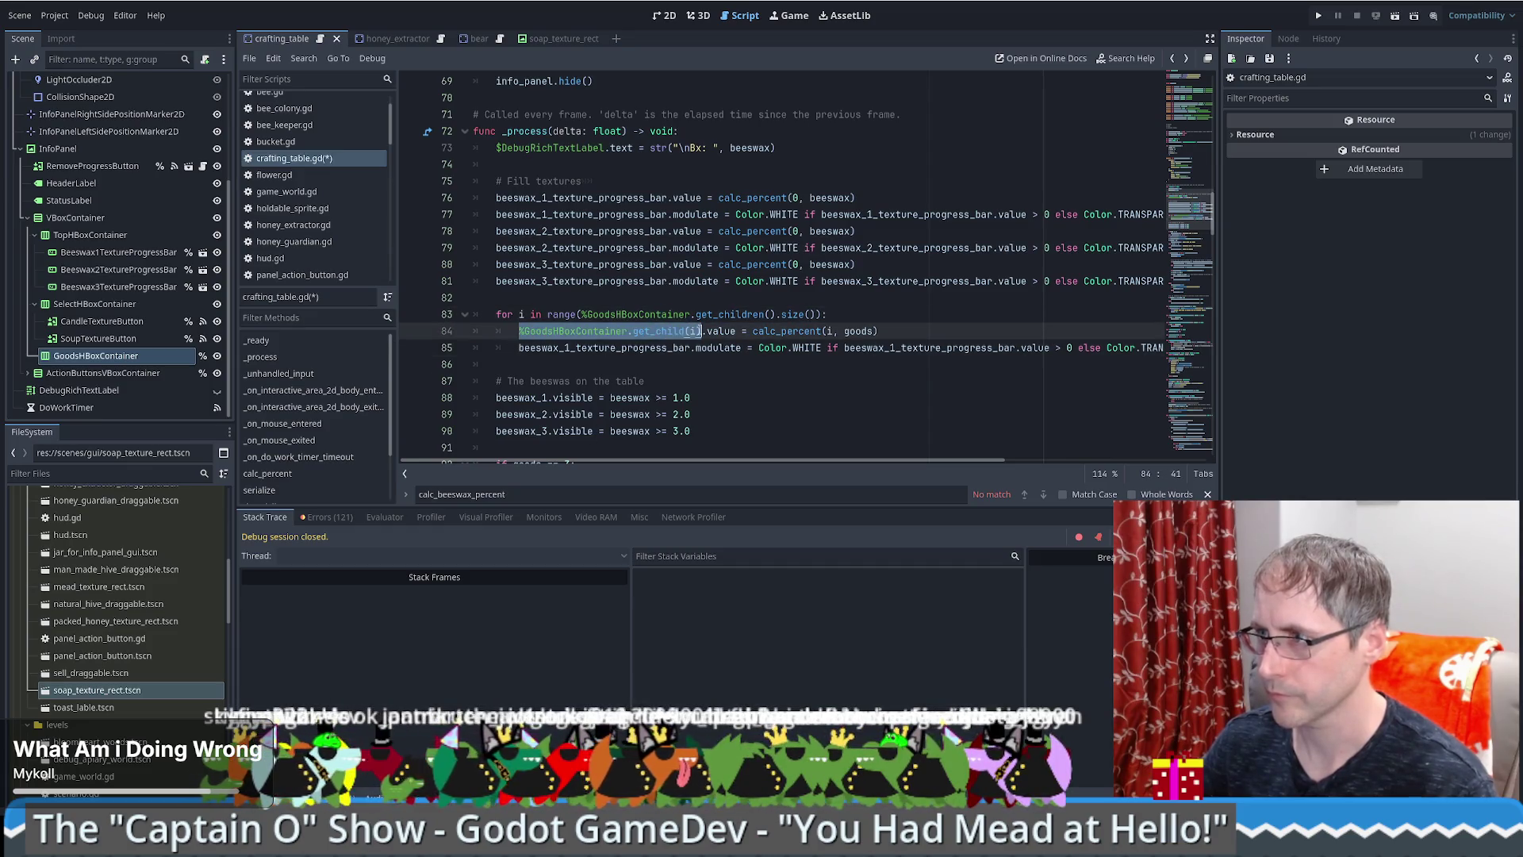
{"action": "left_click", "coordinate": [864, 319]}
{"action": "key", "text": "Return"}
{"action": "type", "text": "var texture = %GoodsHBoxContainer.get_child(i);"}
{"action": "key", "text": "BackSpace"}
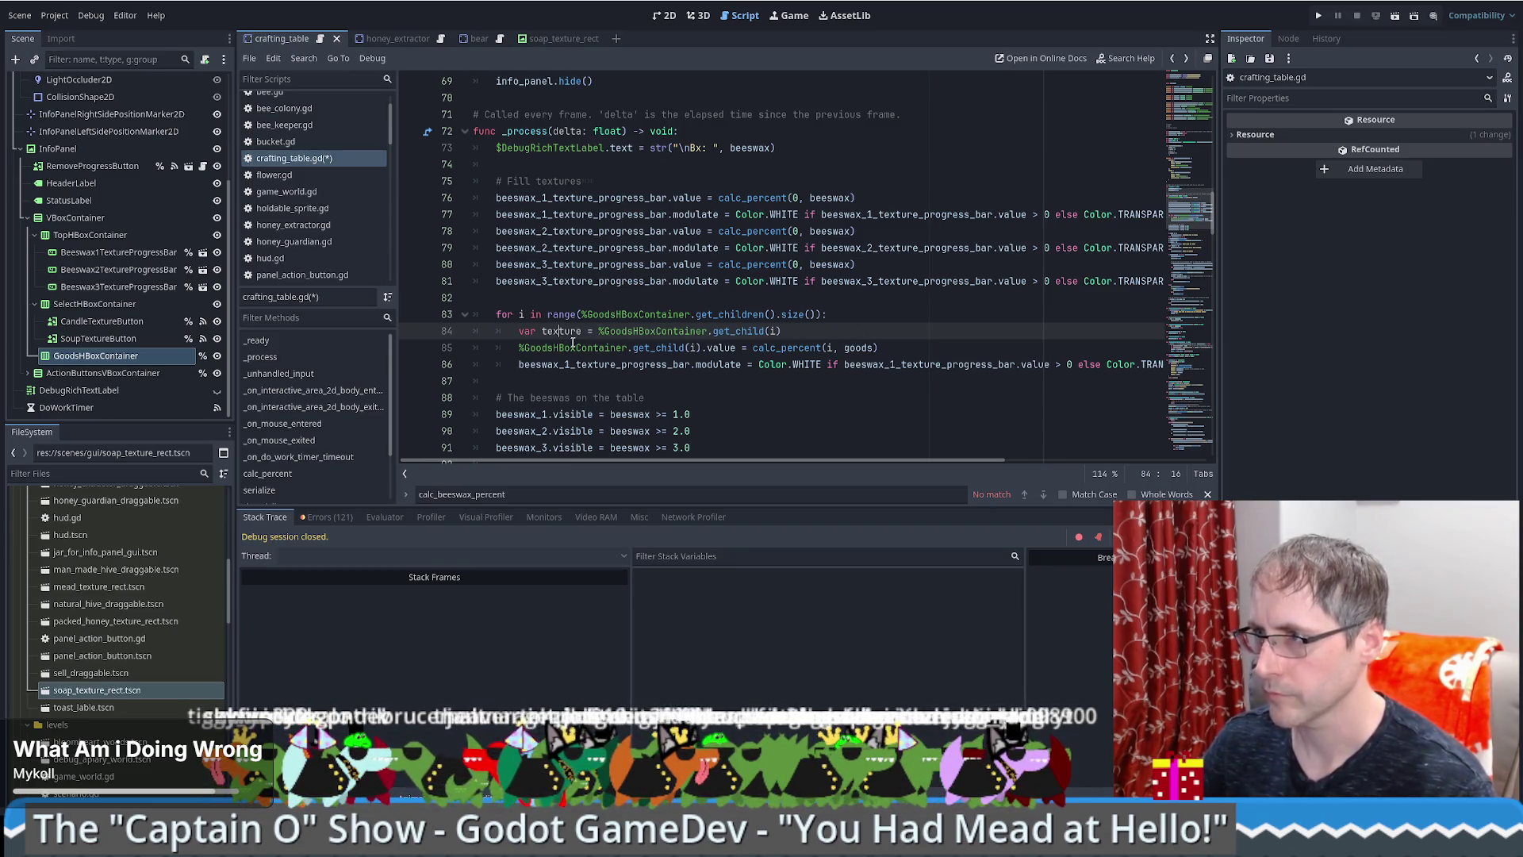
{"action": "type", "text": "_p"}
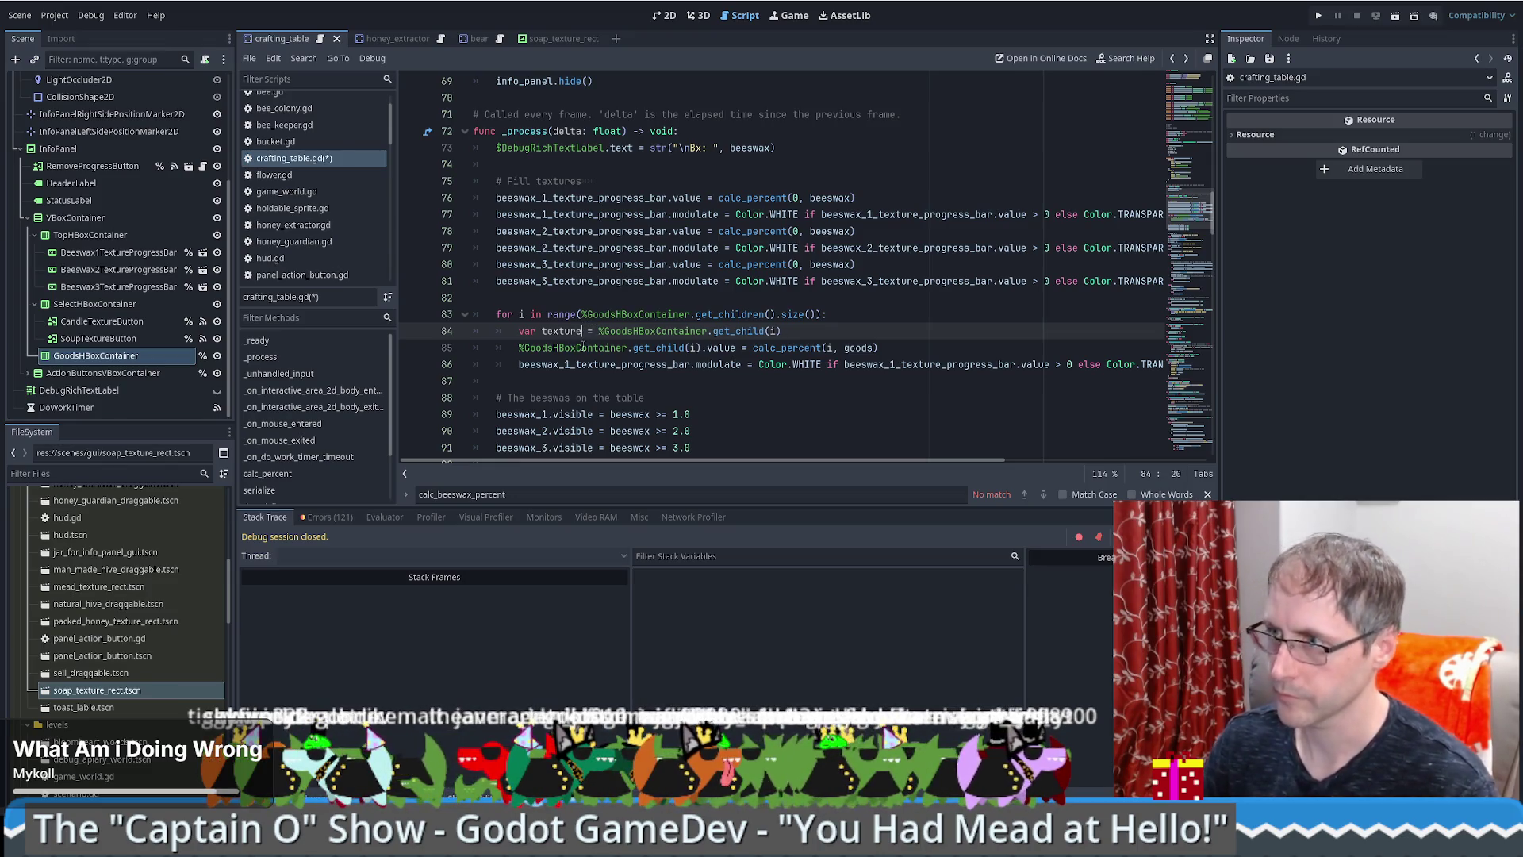
{"action": "type", "text": "rogress_bar"}
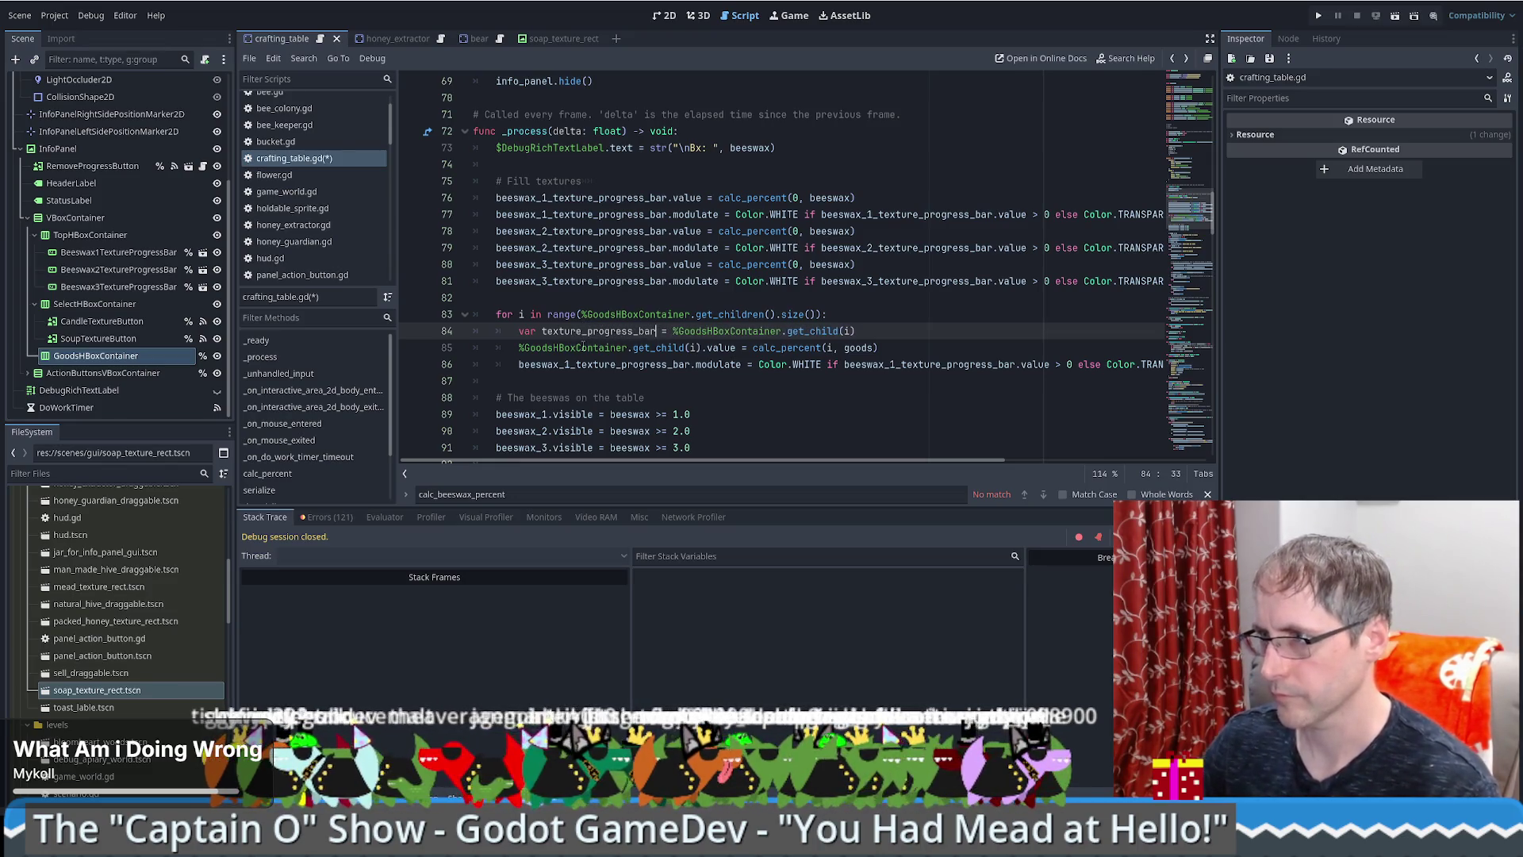
Step: Replace get_child(i) and beeswax_1_texture_progress_bar references on lines 85–86 with texture_progress_bar
{"action": "left_click", "coordinate": [599, 347]}
{"action": "double_click", "coordinate": [594, 335]}
{"action": "key", "text": "ctrl+c"}
{"action": "left_click_drag", "start_coordinate": [520, 348], "coordinate": [684, 348]}
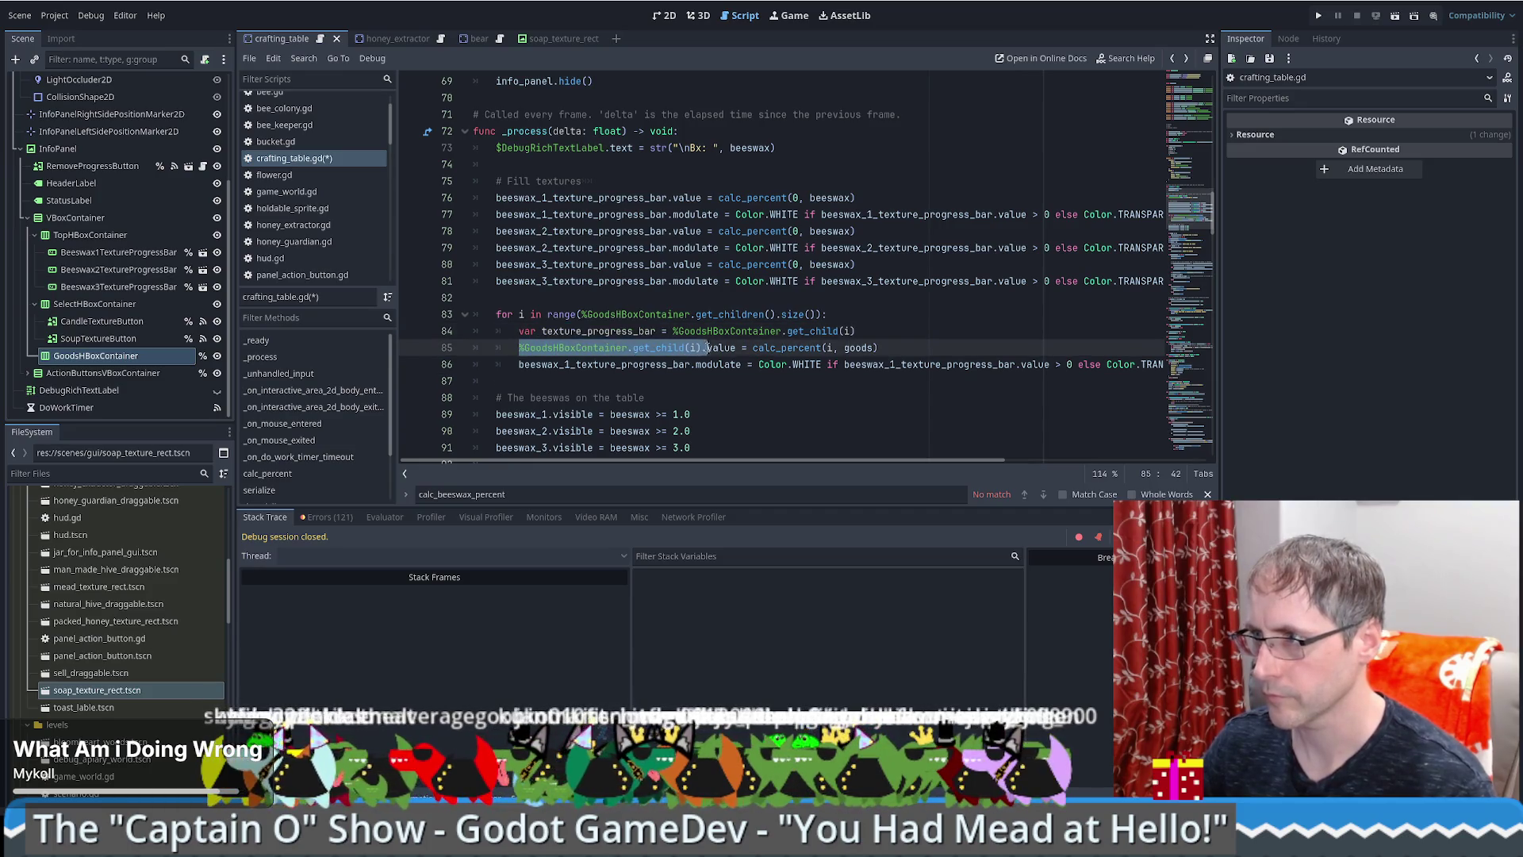
{"action": "key", "text": "ctrl+v"}
{"action": "left_click", "coordinate": [555, 364]}
{"action": "key", "text": "ctrl+v"}
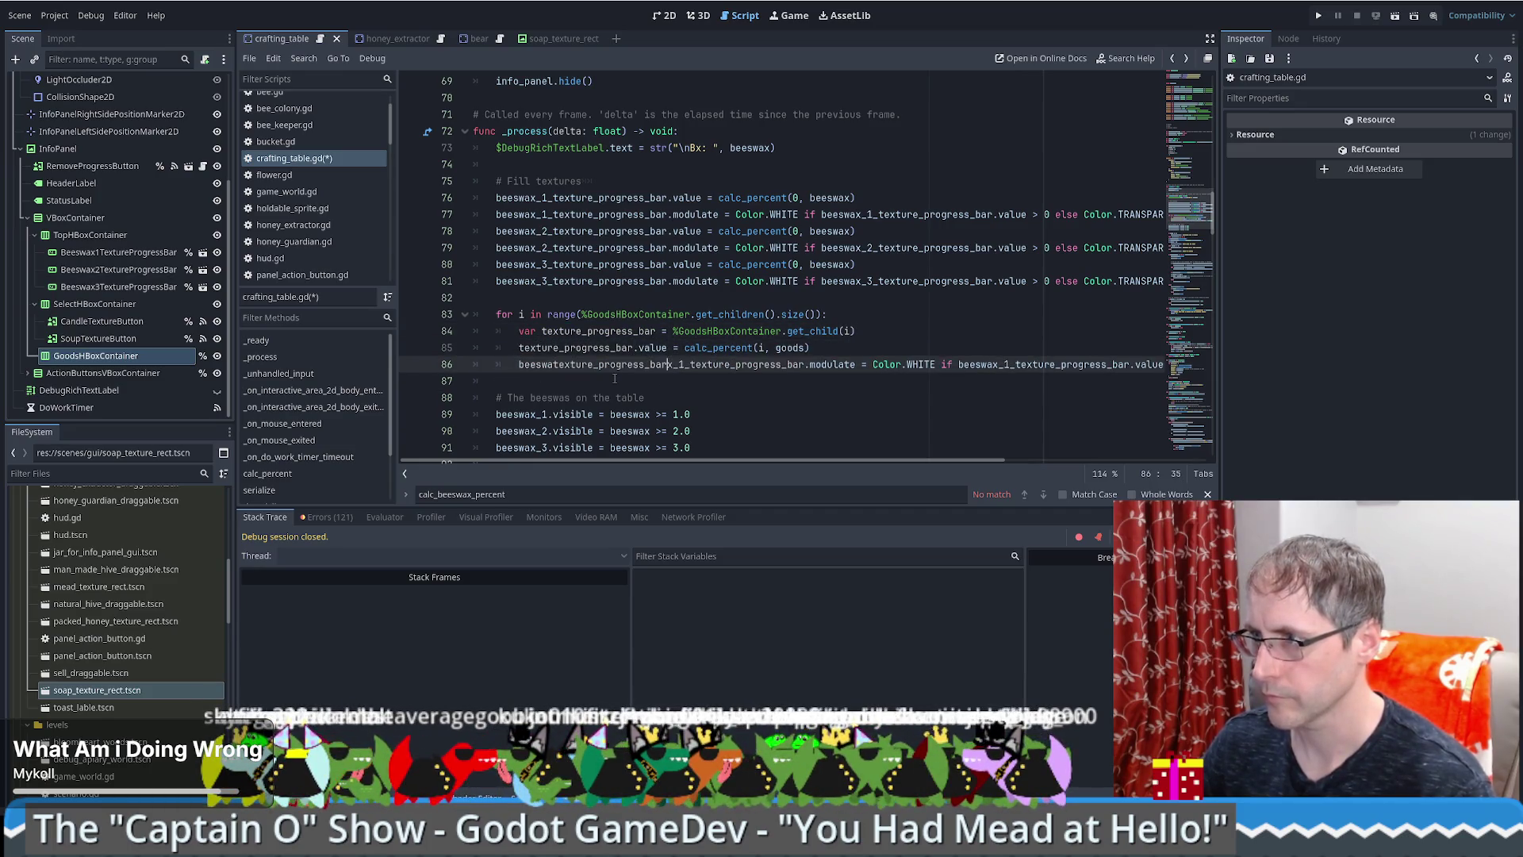
{"action": "double_click", "coordinate": [633, 368]}
{"action": "key", "text": "ctrl+v"}
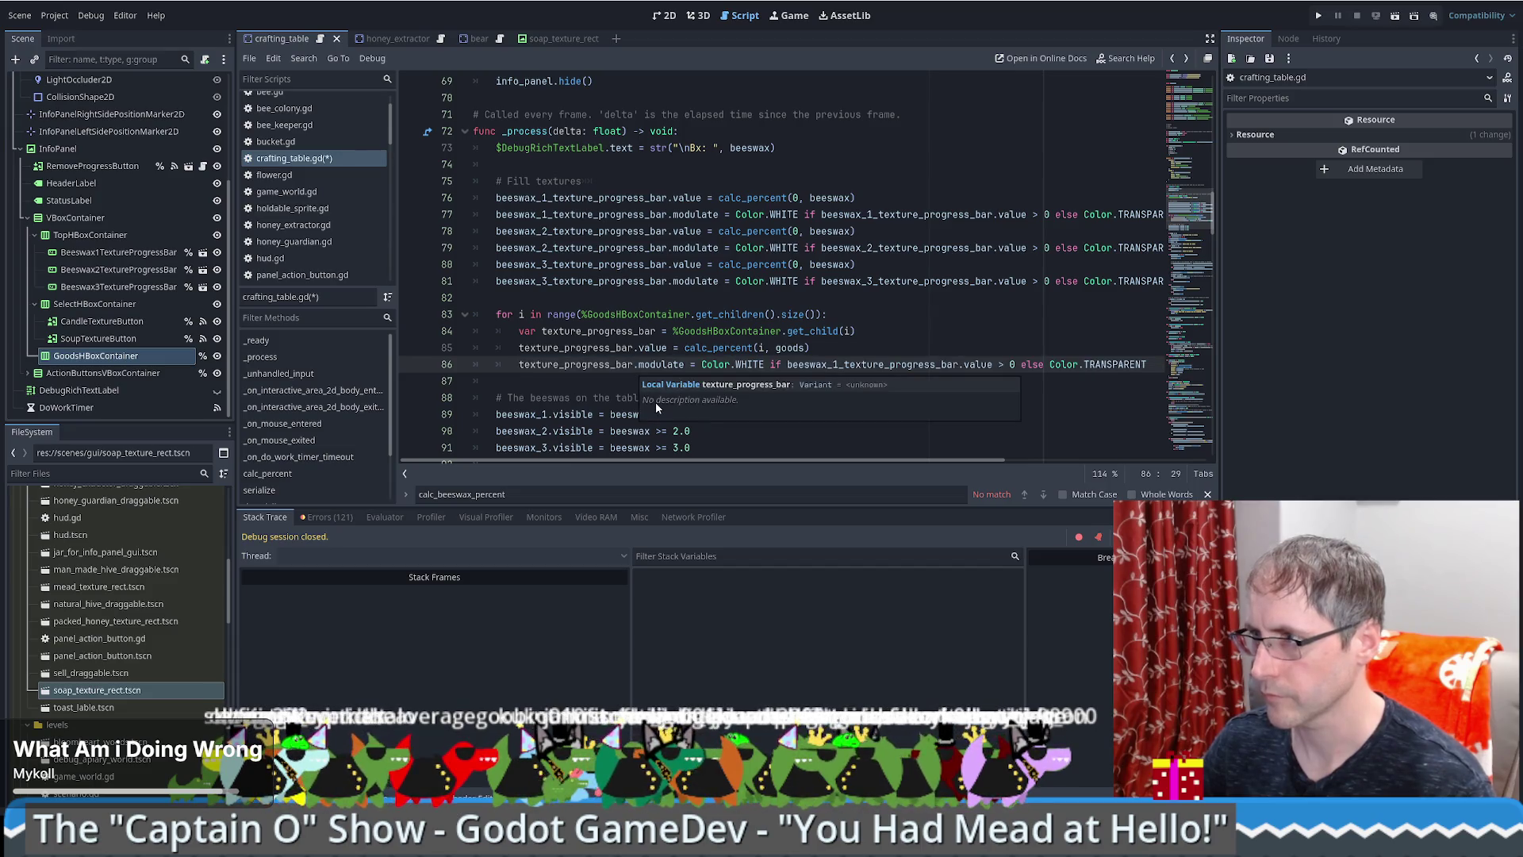
{"action": "double_click", "coordinate": [882, 364]}
{"action": "key", "text": "ctrl+v"}
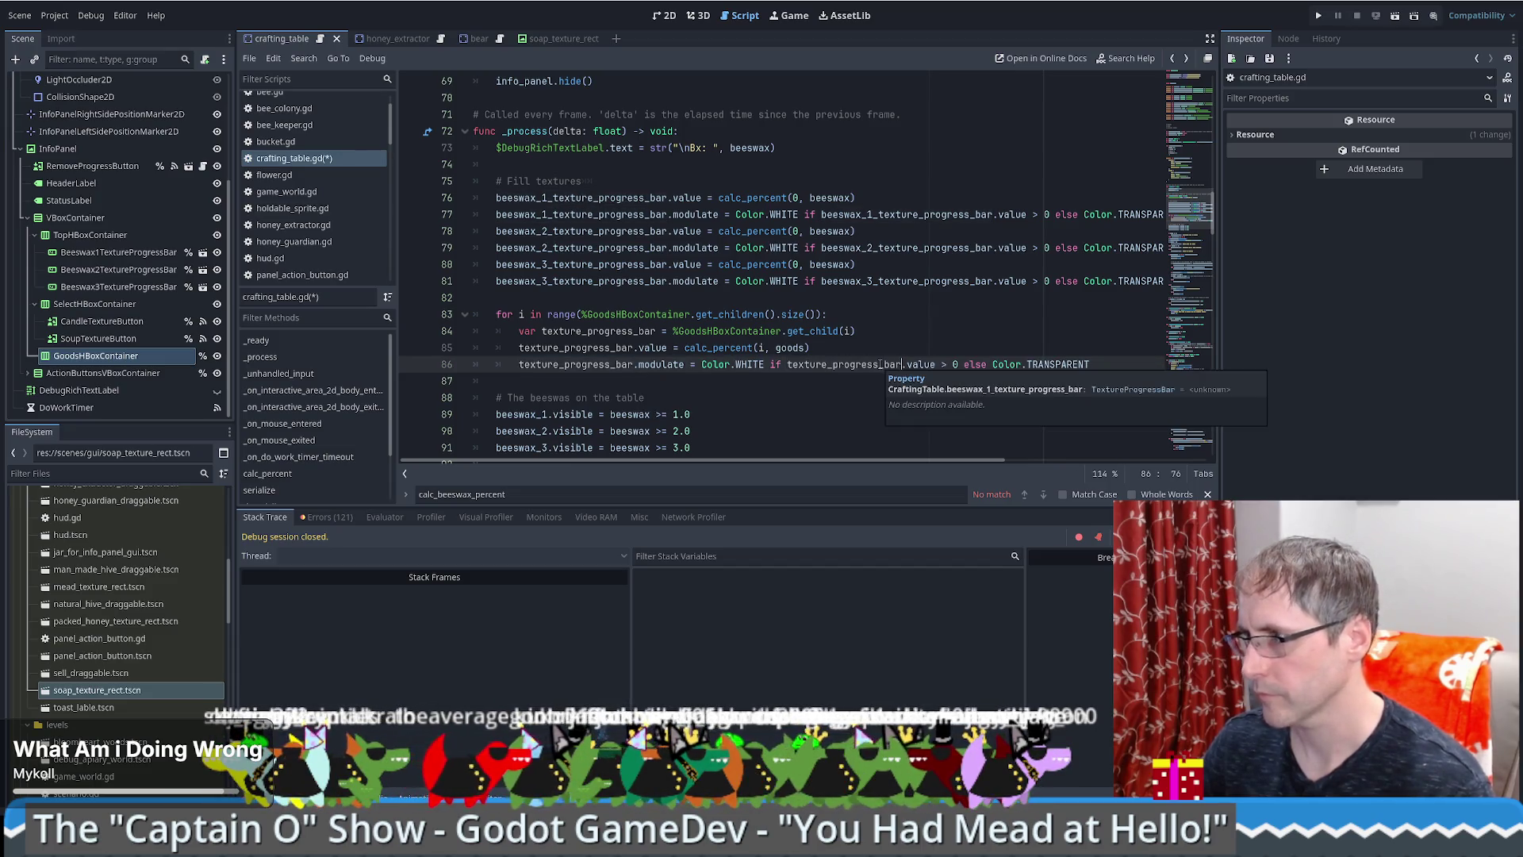
Step: Review the fill code on lines 78–86, then scroll further down the script
{"action": "left_click", "coordinate": [817, 346]}
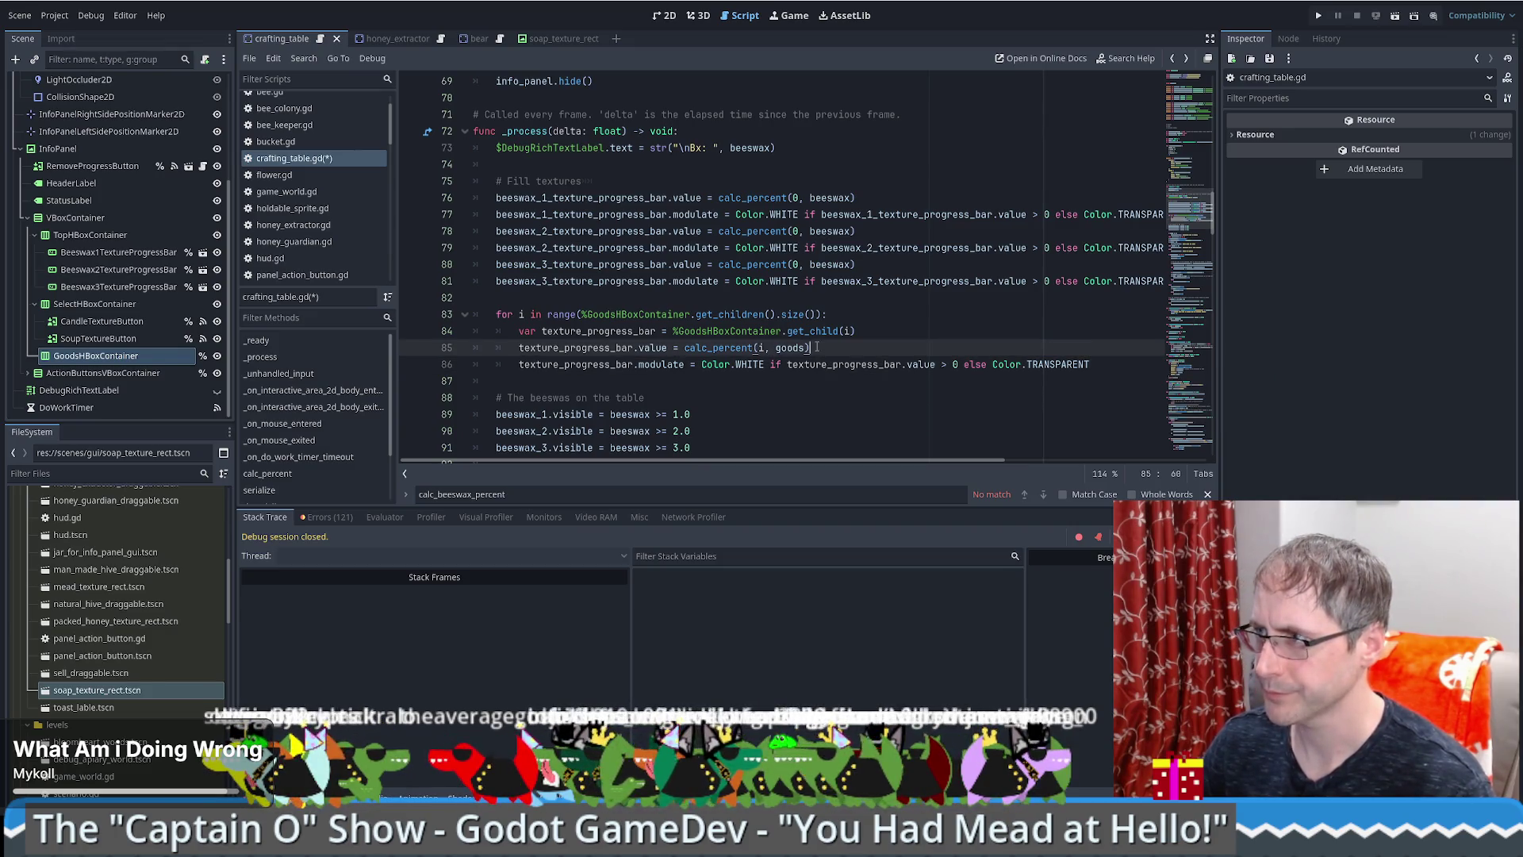
{"action": "left_click_drag", "start_coordinate": [1100, 372], "coordinate": [474, 231]}
{"action": "left_click", "coordinate": [857, 331]}
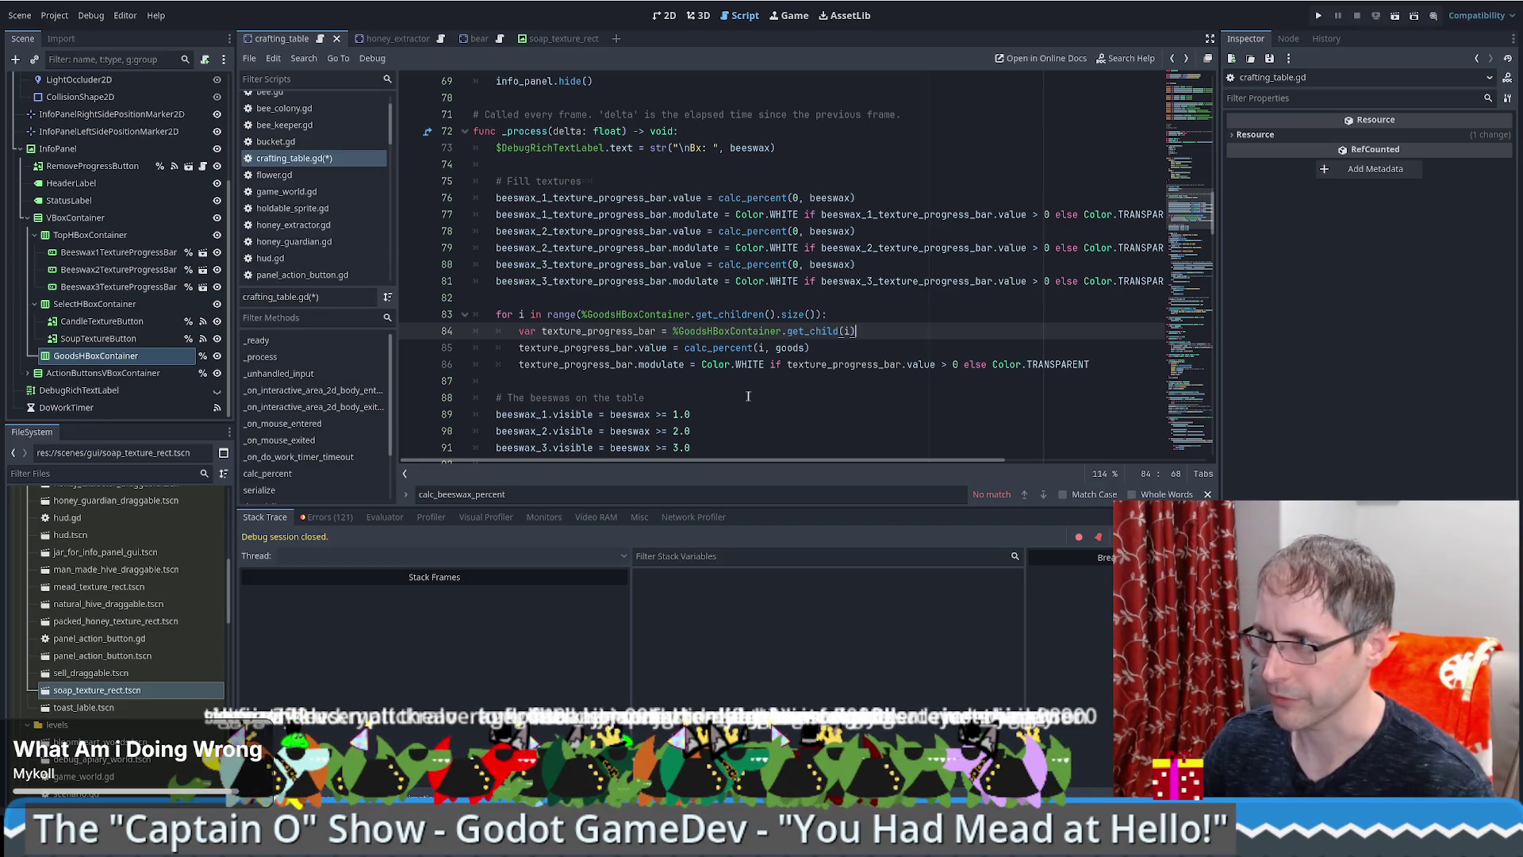
{"action": "left_click", "coordinate": [851, 411]}
{"action": "mouse_move", "coordinate": [1189, 210]}
{"action": "left_mouse_down"}
{"action": "mouse_move", "coordinate": [1197, 448]}
{"action": "mouse_move", "coordinate": [1222, 336]}
{"action": "mouse_move", "coordinate": [1220, 368]}
{"action": "left_mouse_up"}
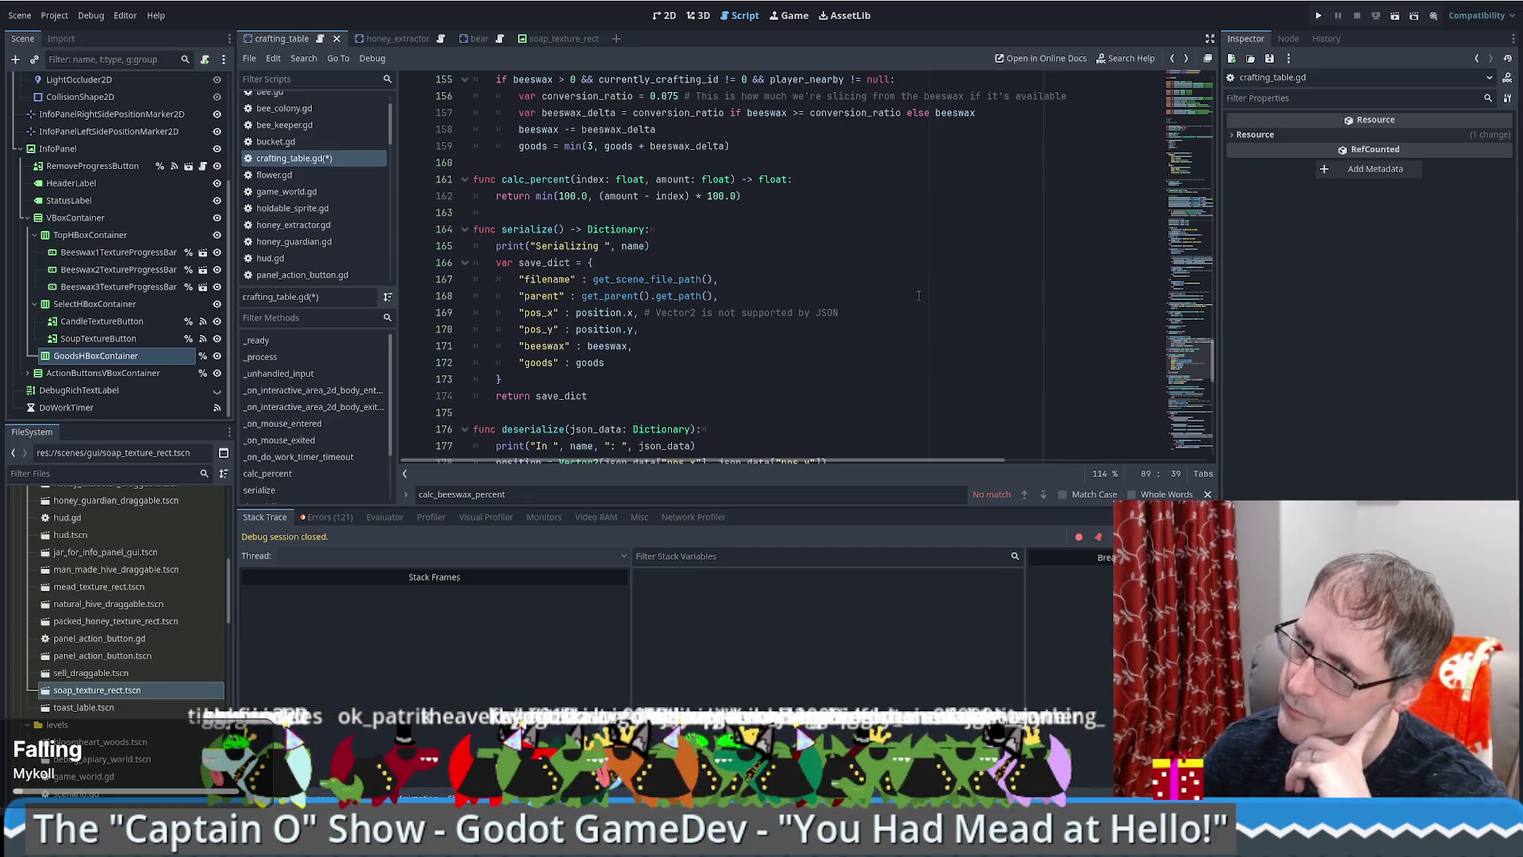
Step: Scroll through crafting_table.gd and highlight every use of goods_h_box_container
{"action": "scroll", "coordinate": [924, 296], "scroll_direction": "down", "scroll_amount": 2}
{"action": "scroll", "coordinate": [933, 297], "scroll_direction": "up", "scroll_amount": 2}
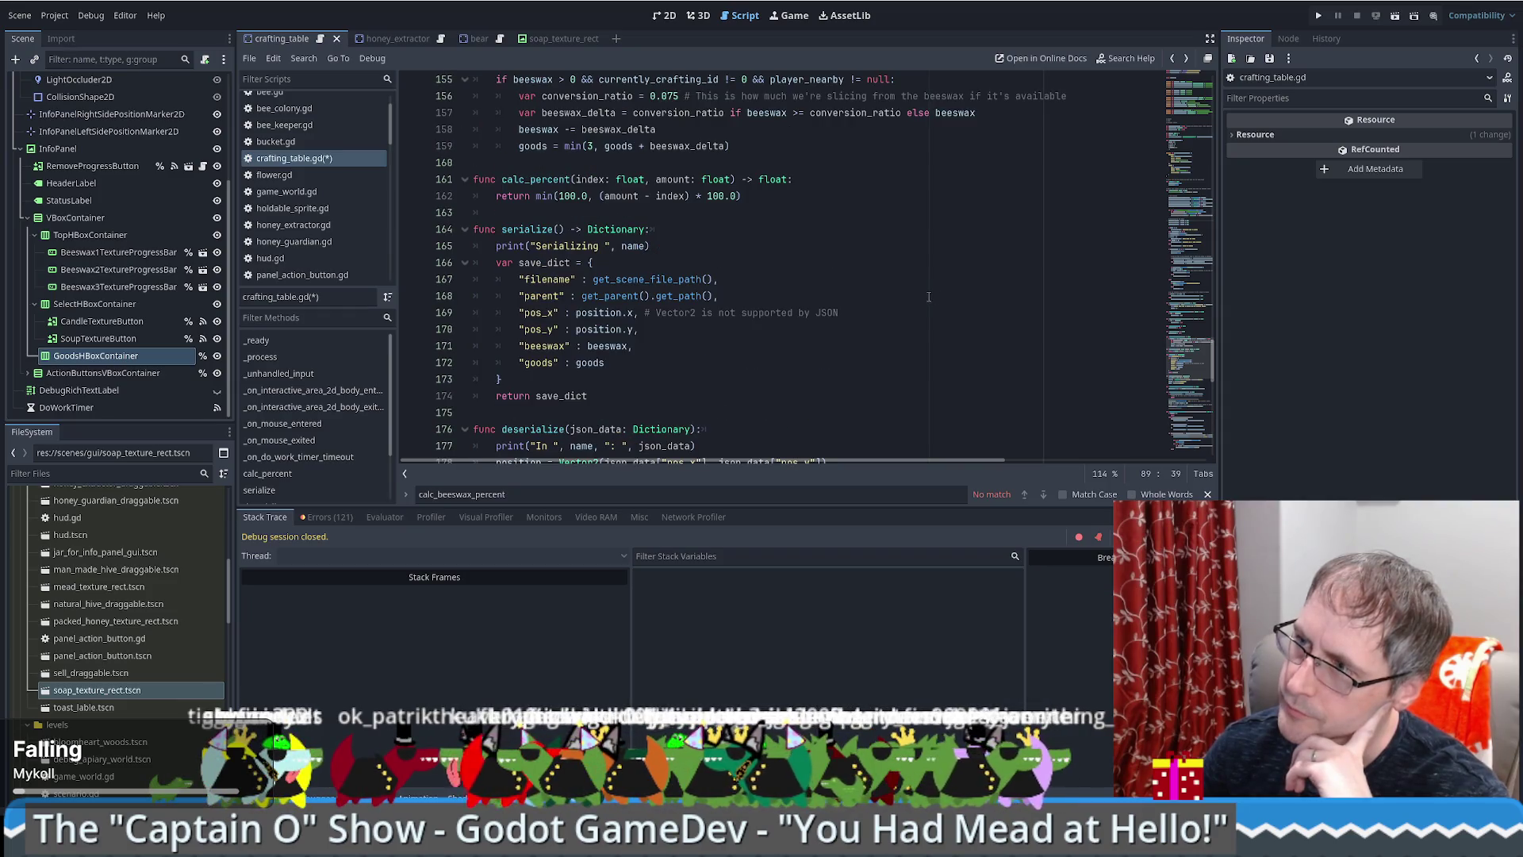
{"action": "scroll", "coordinate": [928, 297], "scroll_direction": "down", "scroll_amount": 4}
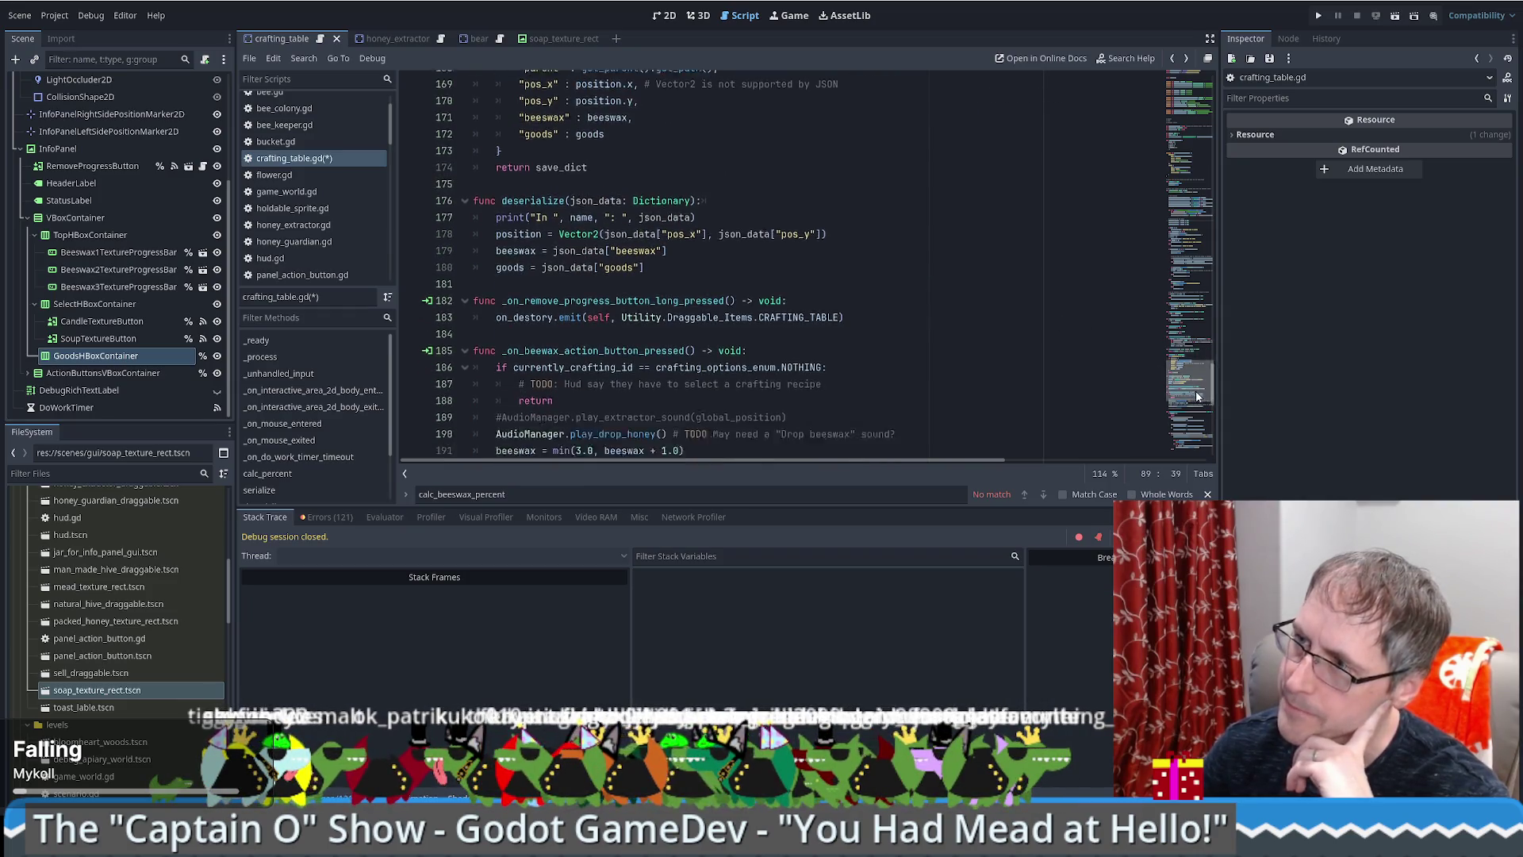
{"action": "scroll", "coordinate": [1197, 377], "scroll_direction": "up", "scroll_amount": 4}
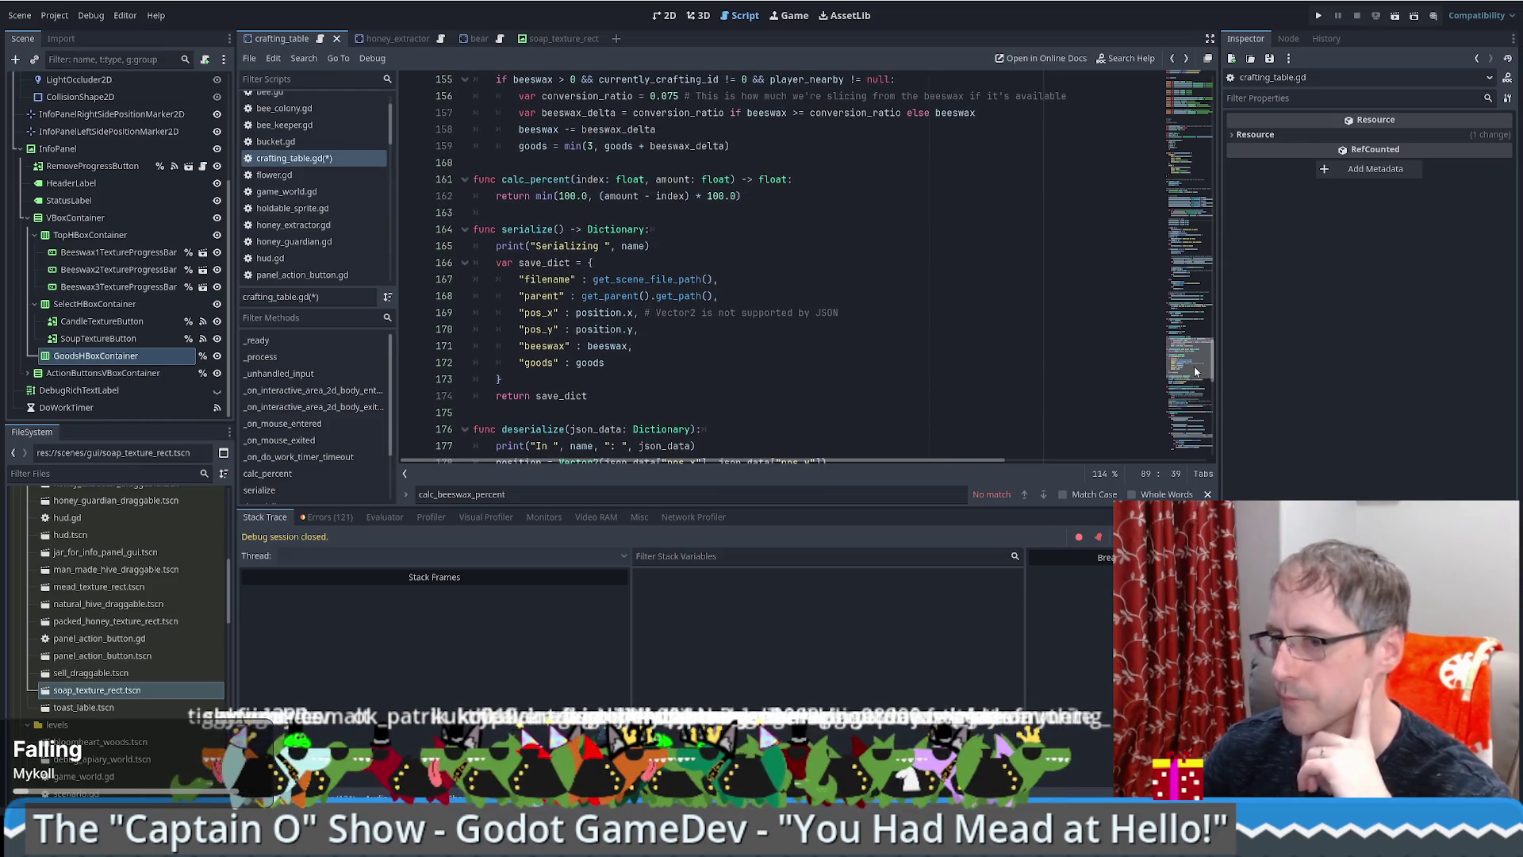
{"action": "scroll", "coordinate": [1196, 366], "scroll_direction": "up", "scroll_amount": 1}
{"action": "scroll", "coordinate": [1200, 364], "scroll_direction": "up", "scroll_amount": 1}
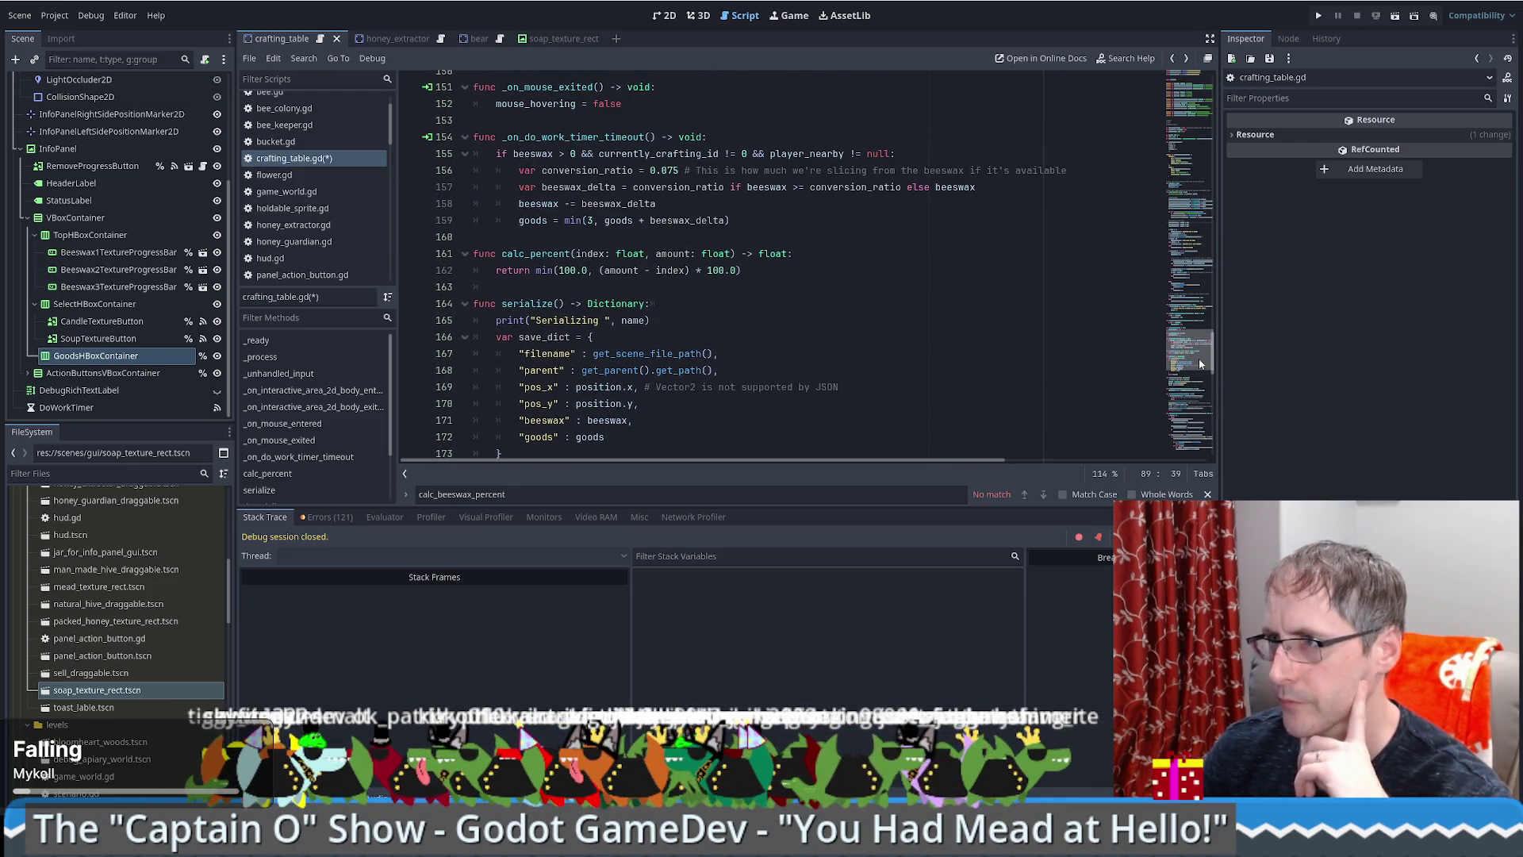
{"action": "scroll", "coordinate": [1200, 361], "scroll_direction": "up", "scroll_amount": 4}
{"action": "left_click_drag", "start_coordinate": [1201, 344], "coordinate": [1172, 447]}
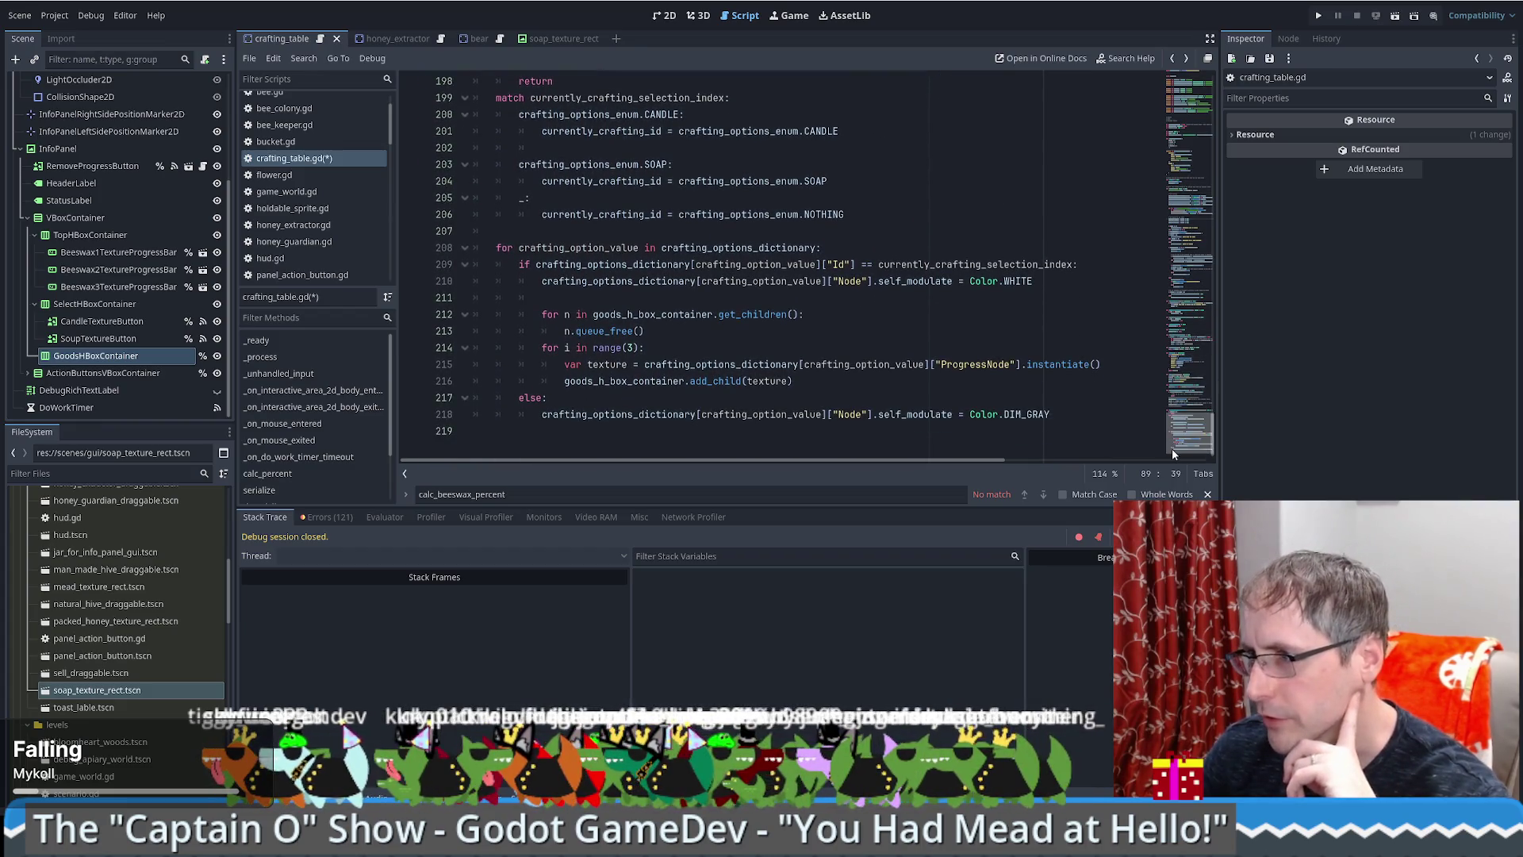
{"action": "double_click", "coordinate": [627, 380]}
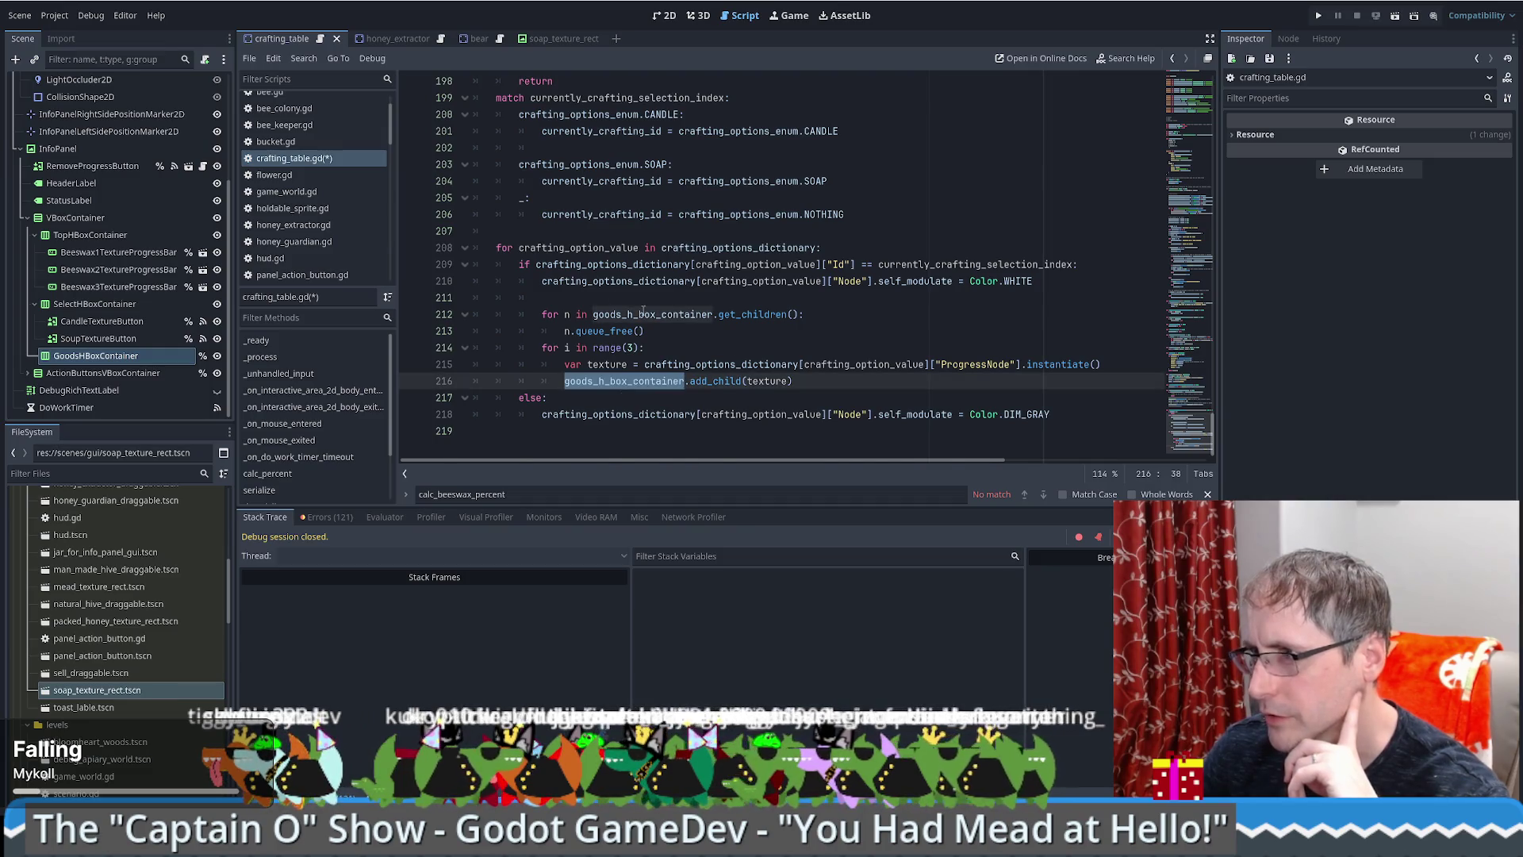
Step: Select _on_crafting_option_pressed and highlight uses of crafting_options_dictionary and currently_crafting_id
{"action": "scroll", "coordinate": [643, 311], "scroll_direction": "up", "scroll_amount": 3}
{"action": "left_click", "coordinate": [609, 197]}
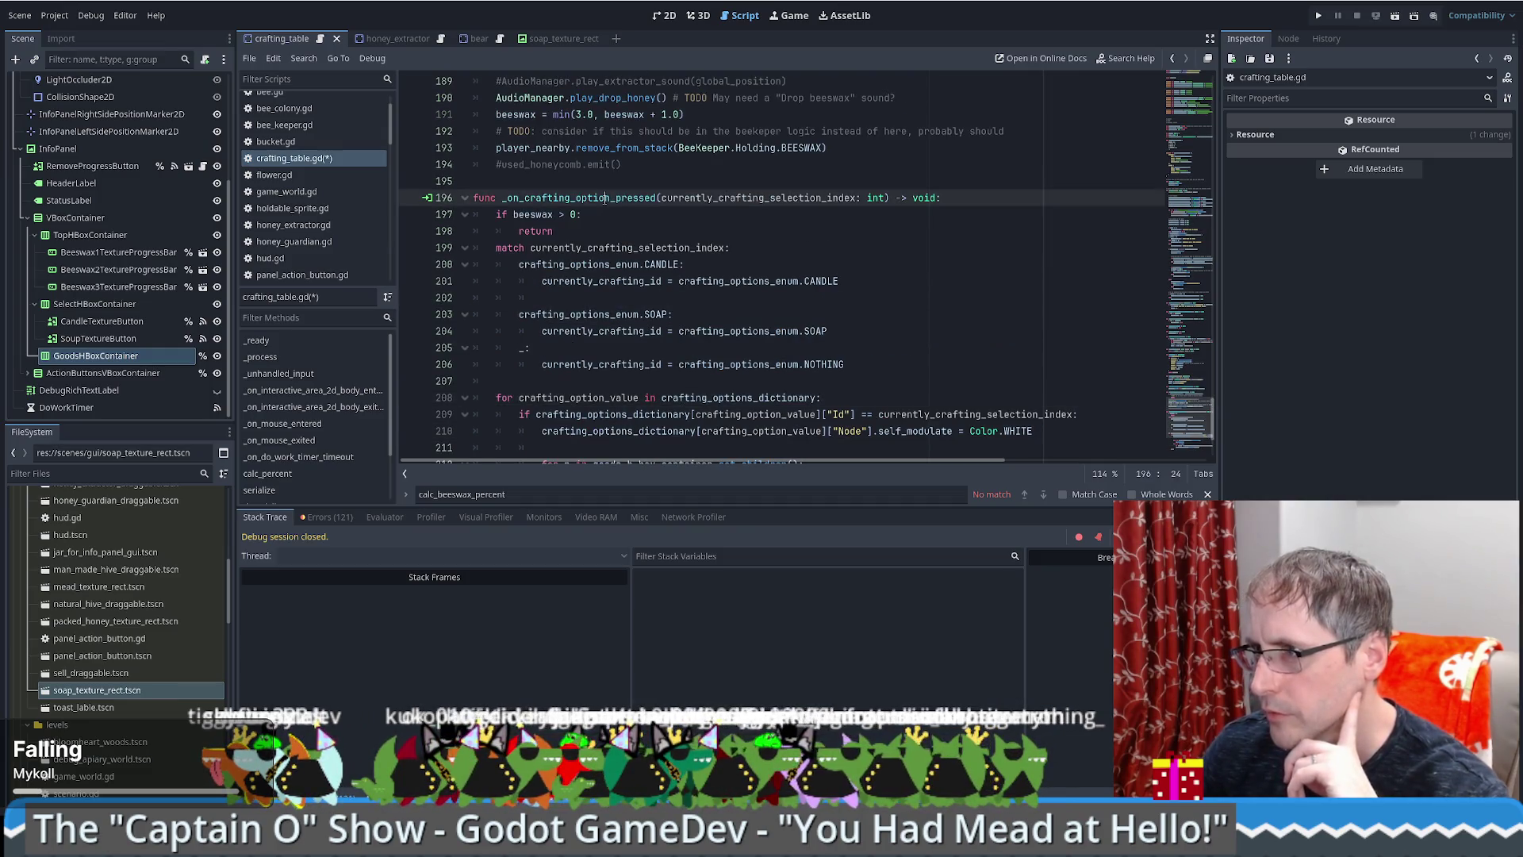
{"action": "double_click", "coordinate": [609, 197]}
{"action": "scroll", "coordinate": [837, 248], "scroll_direction": "down", "scroll_amount": 3}
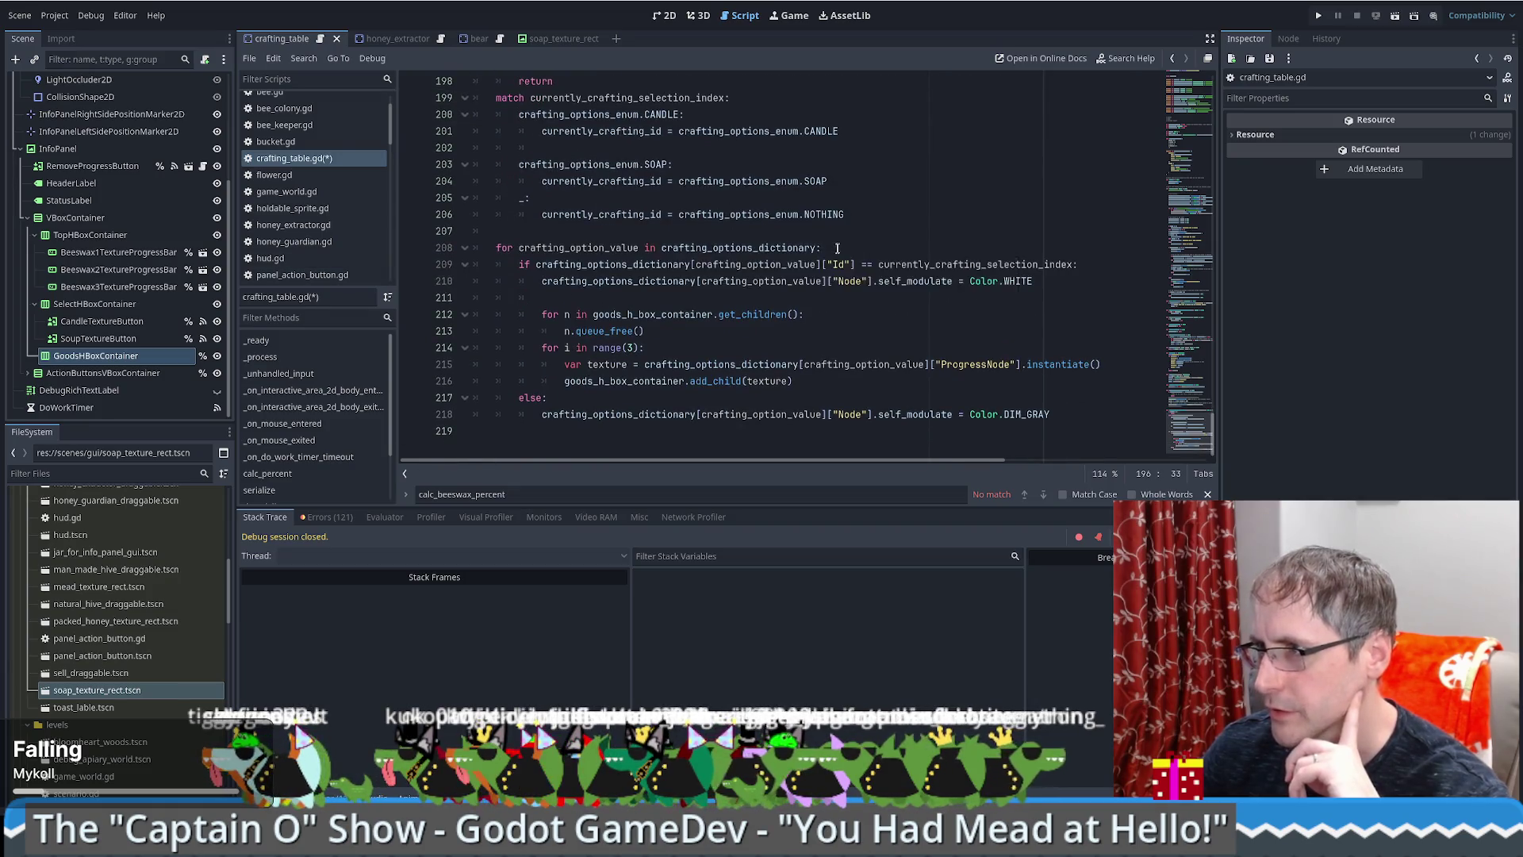
{"action": "scroll", "coordinate": [837, 248], "scroll_direction": "up", "scroll_amount": 1}
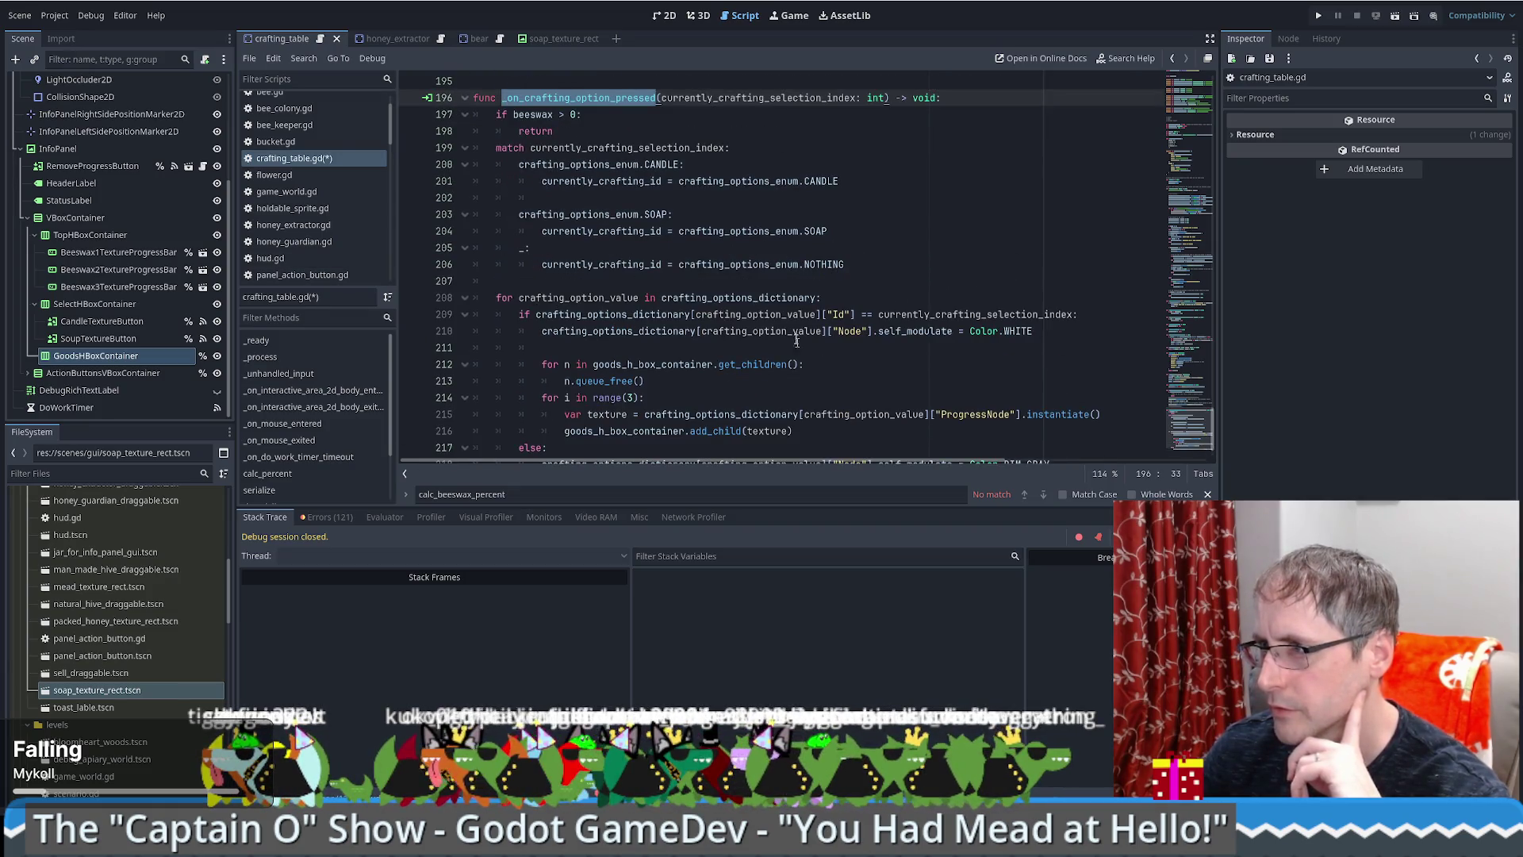
{"action": "double_click", "coordinate": [754, 297]}
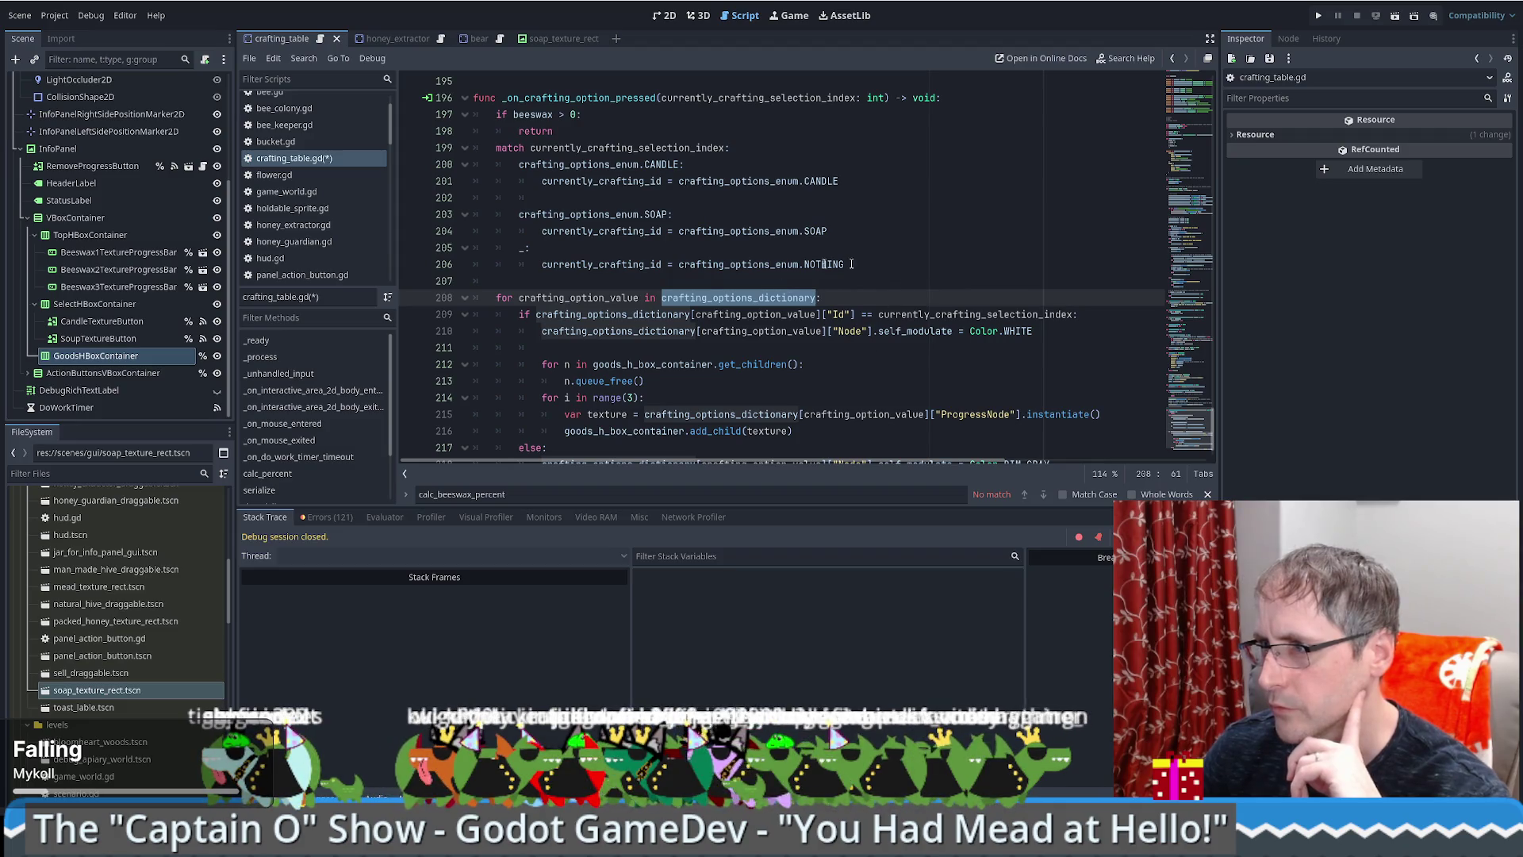
{"action": "scroll", "coordinate": [901, 338], "scroll_direction": "down", "scroll_amount": 1}
{"action": "scroll", "coordinate": [896, 338], "scroll_direction": "up", "scroll_amount": 1}
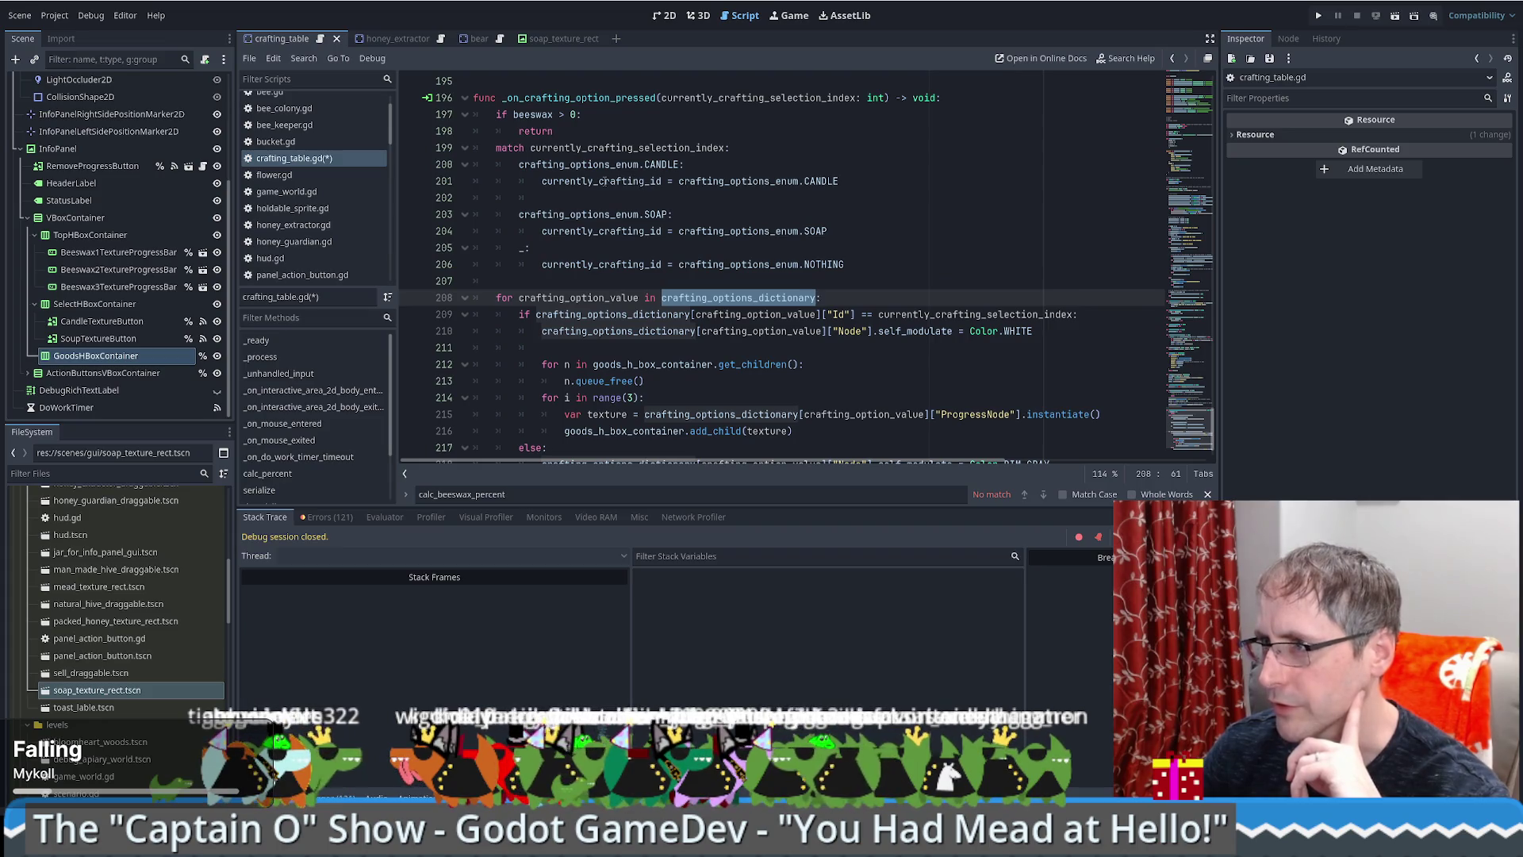
{"action": "double_click", "coordinate": [633, 182]}
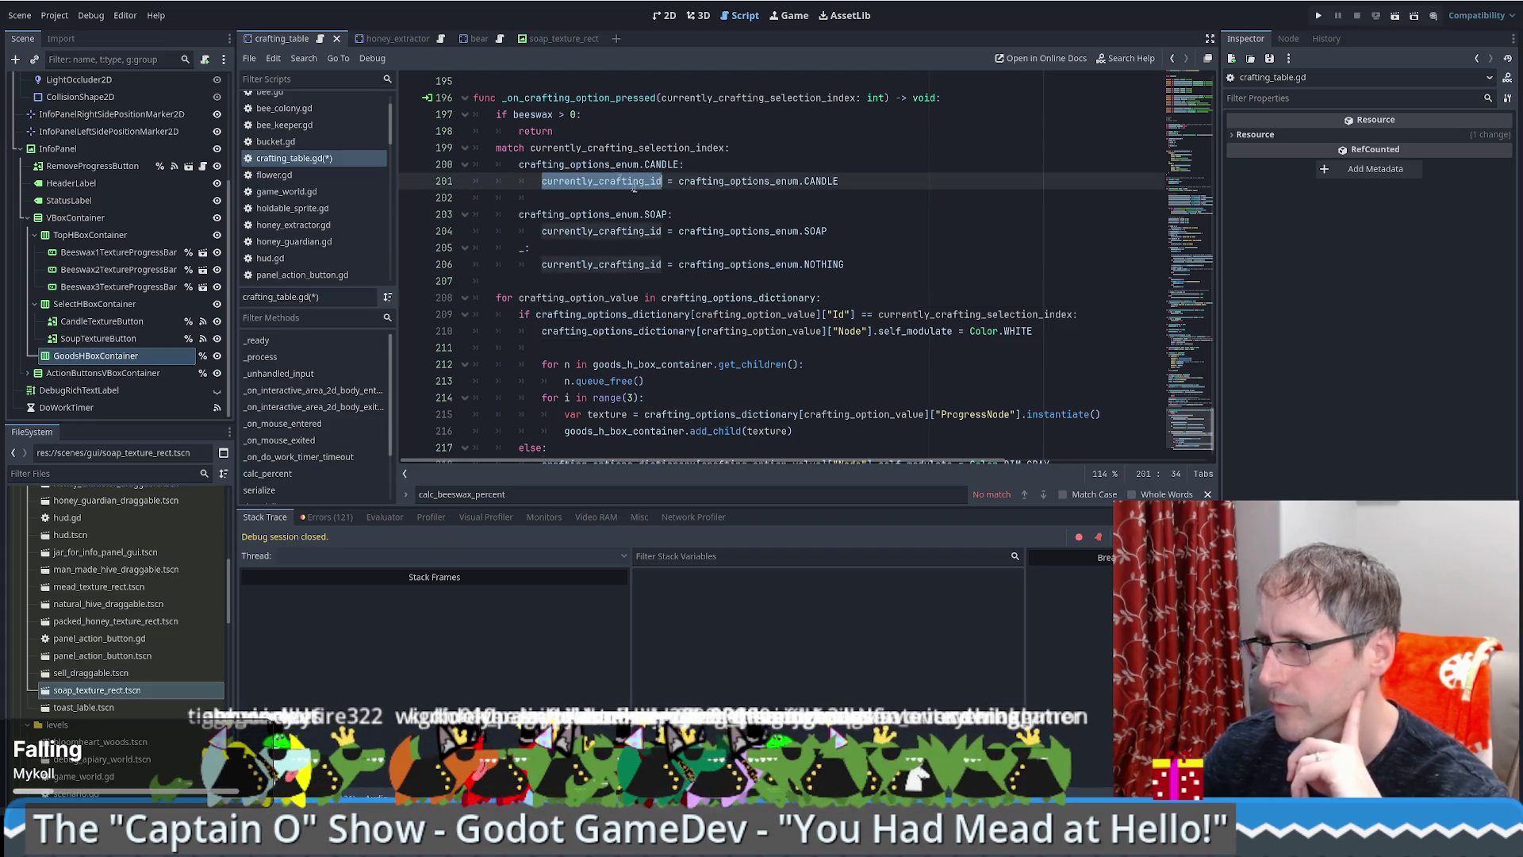
{"action": "mouse_move", "coordinate": [640, 190]}
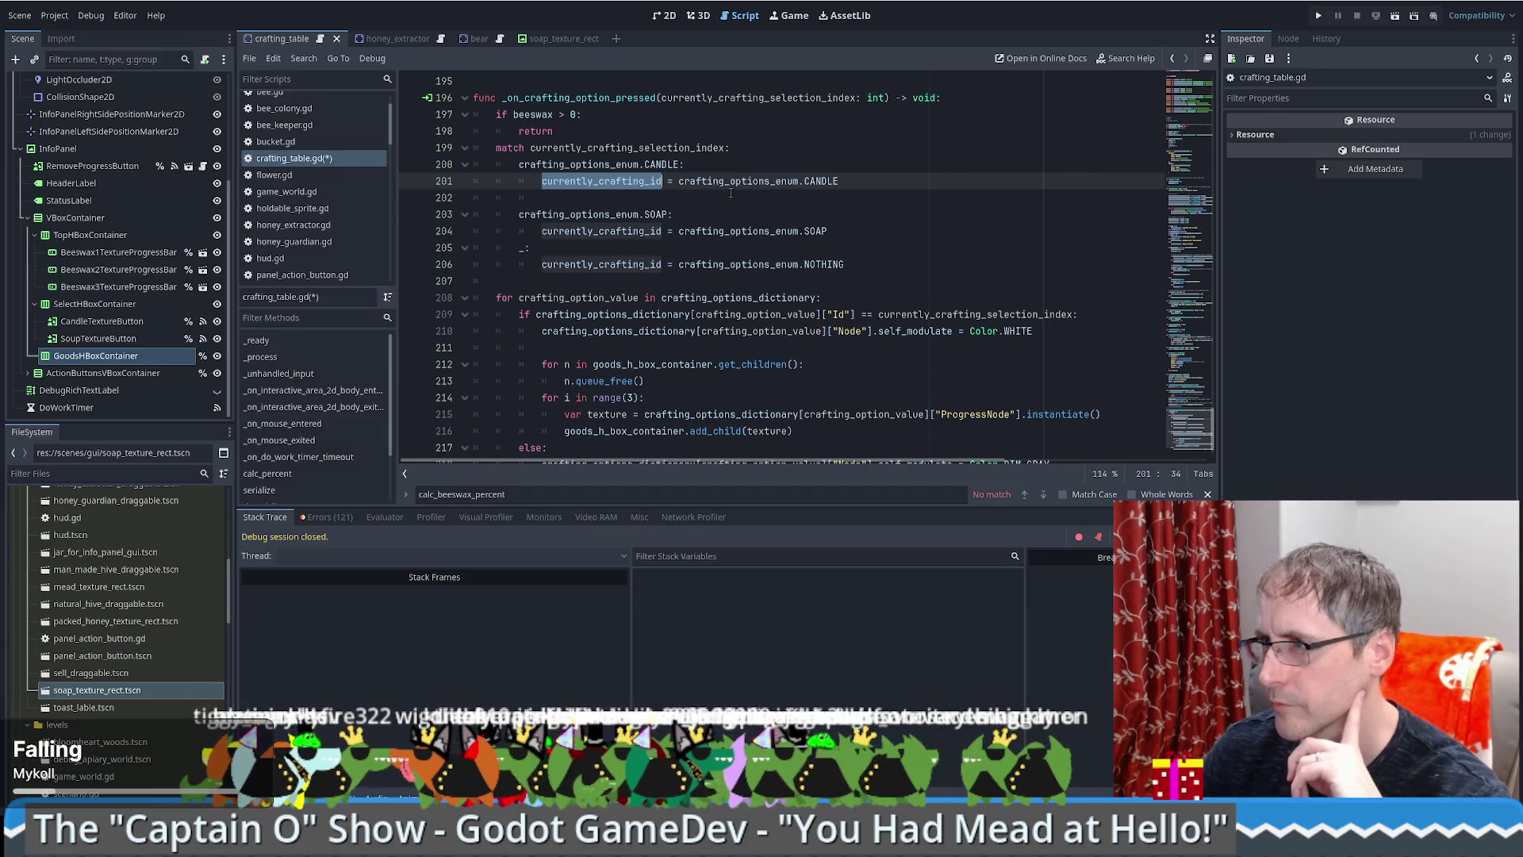
Step: Remove the blank line and trailing whitespace after the CANDLE match case
{"action": "left_click", "coordinate": [866, 186]}
{"action": "key", "text": "Delete"}
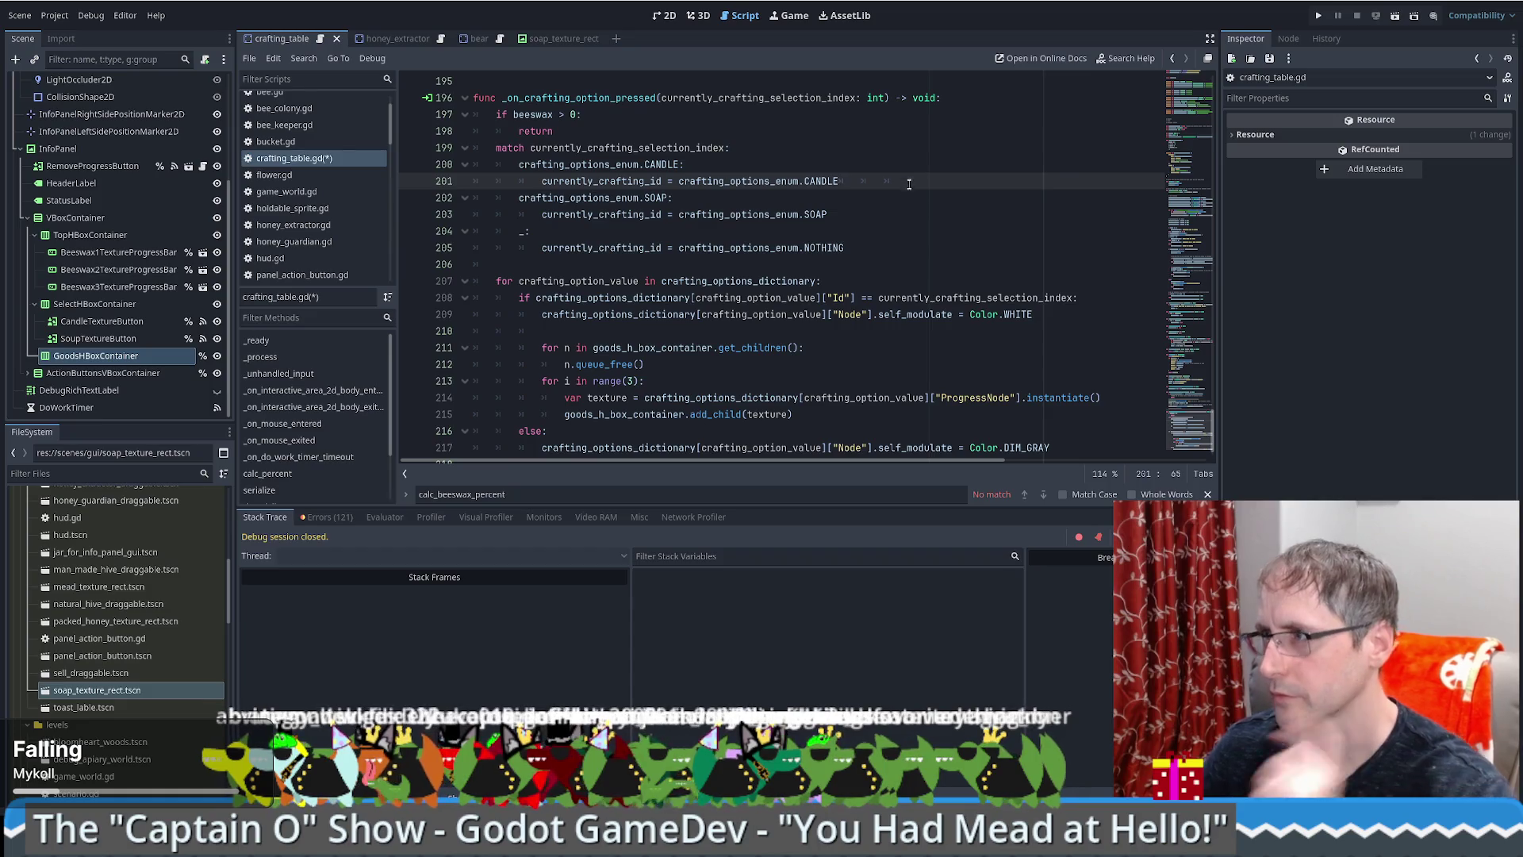
{"action": "key", "text": "shift+End"}
{"action": "key", "text": "Delete"}
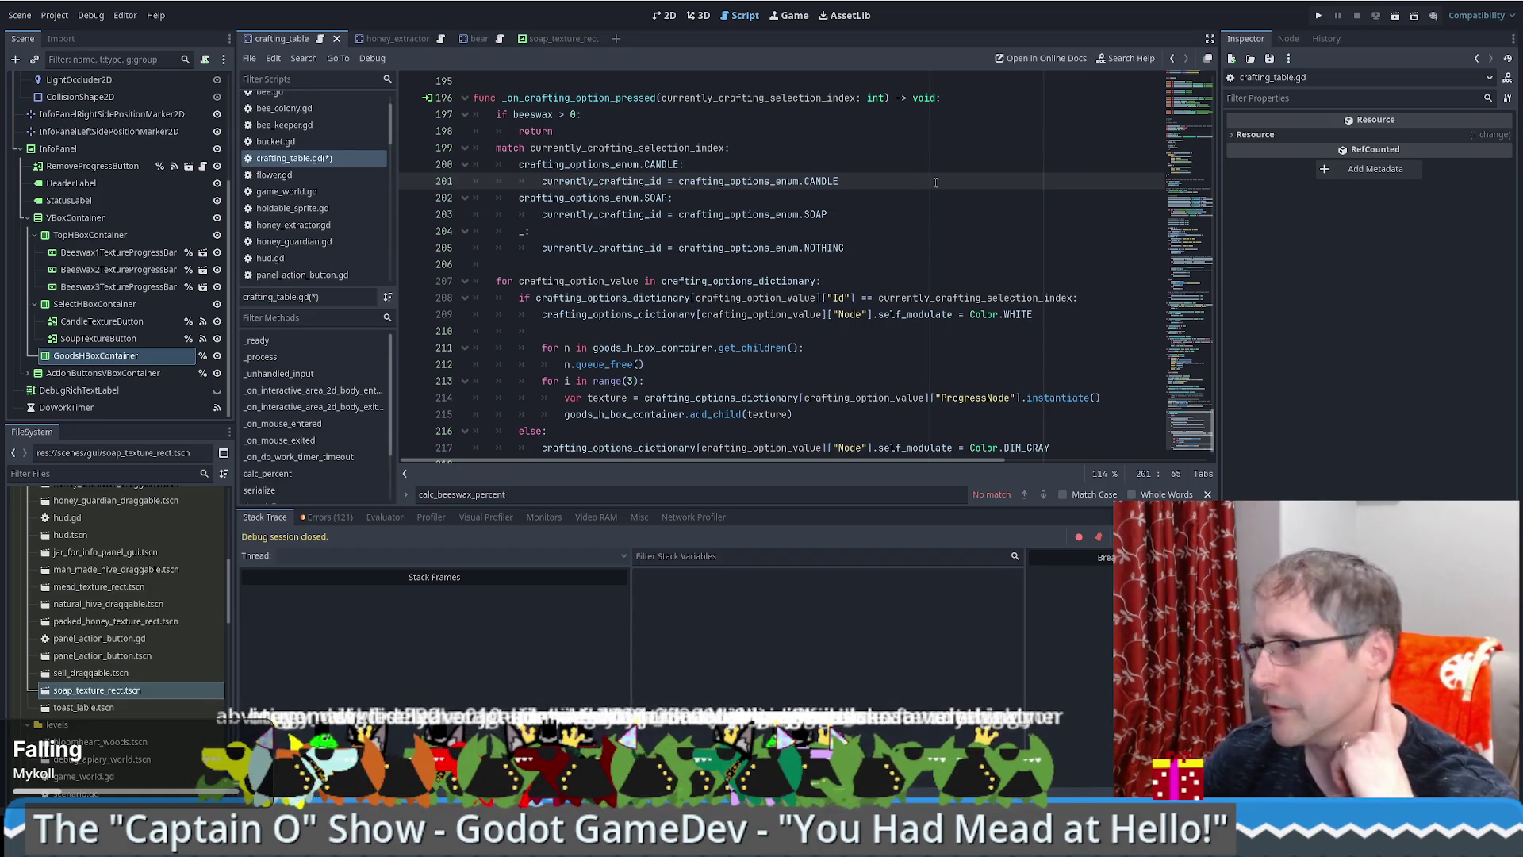
Step: Check the match cases and dictionary loop, then open a new line after the early return
{"action": "double_click", "coordinate": [624, 184]}
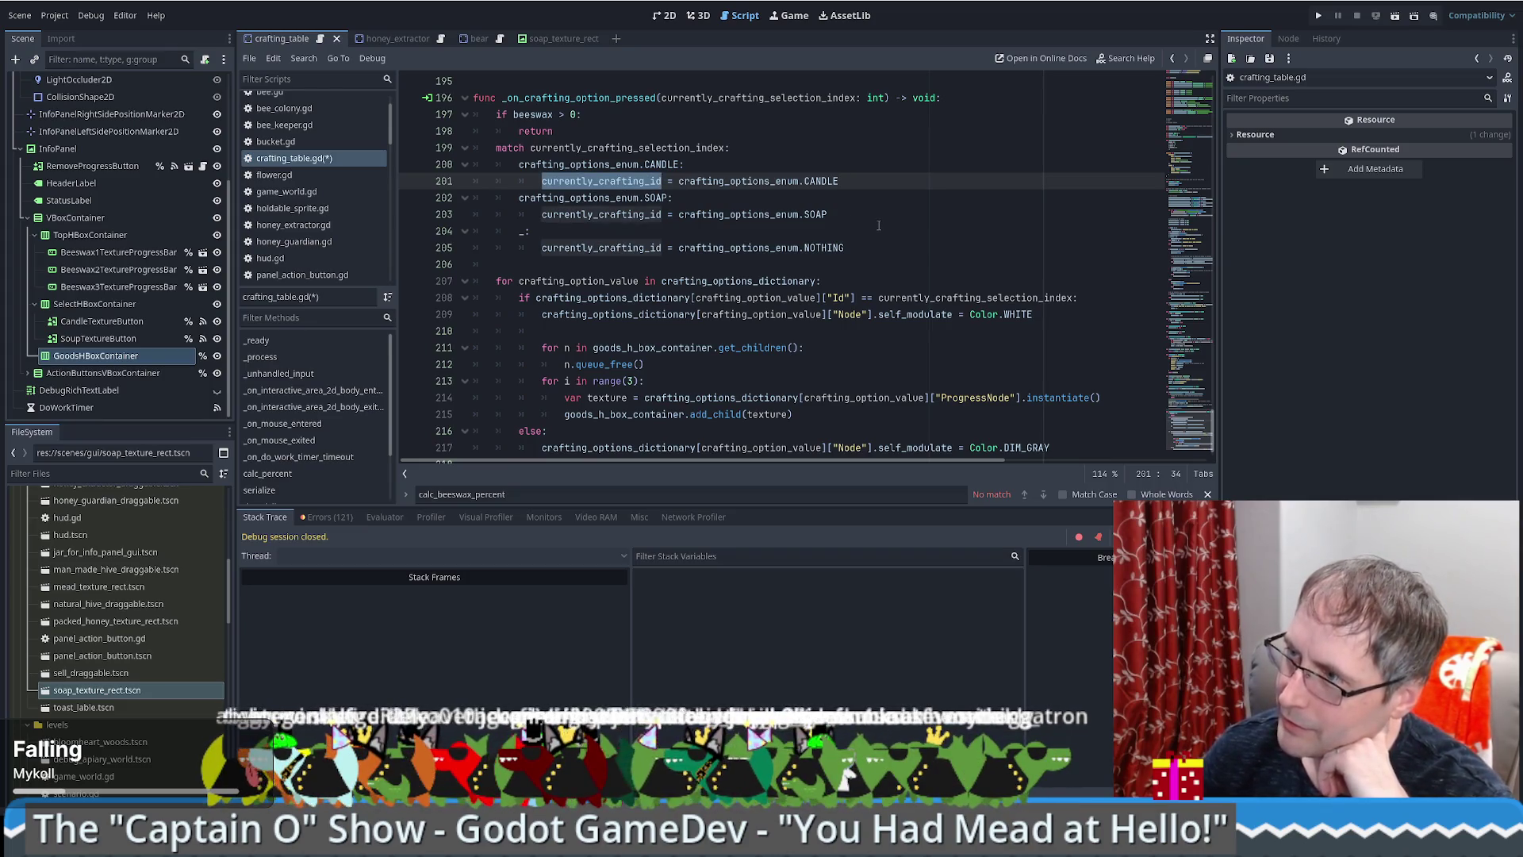
{"action": "left_click", "coordinate": [712, 281]}
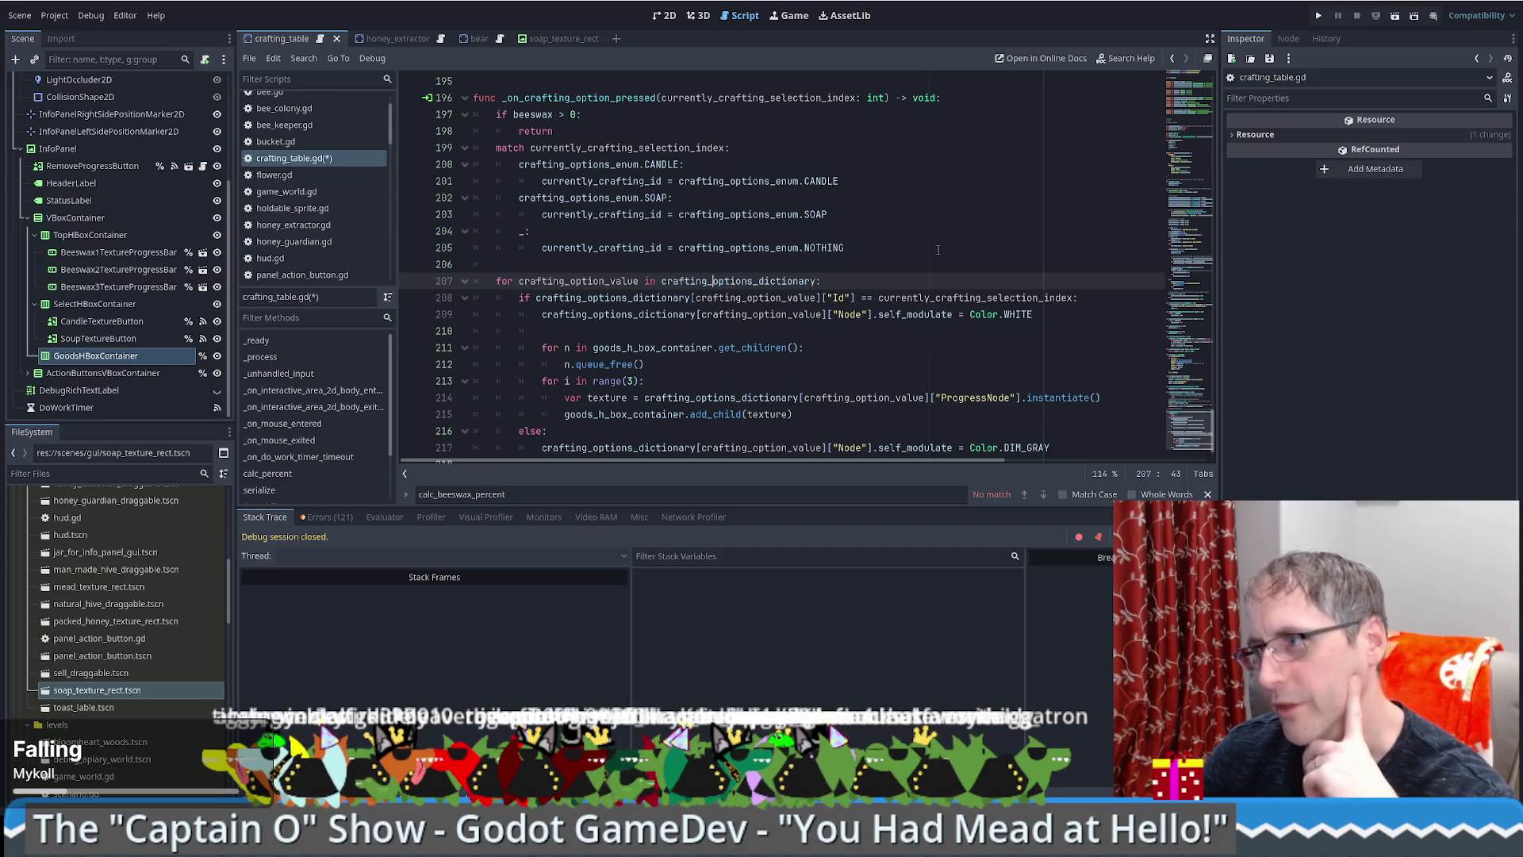
{"action": "triple_click", "coordinate": [581, 248]}
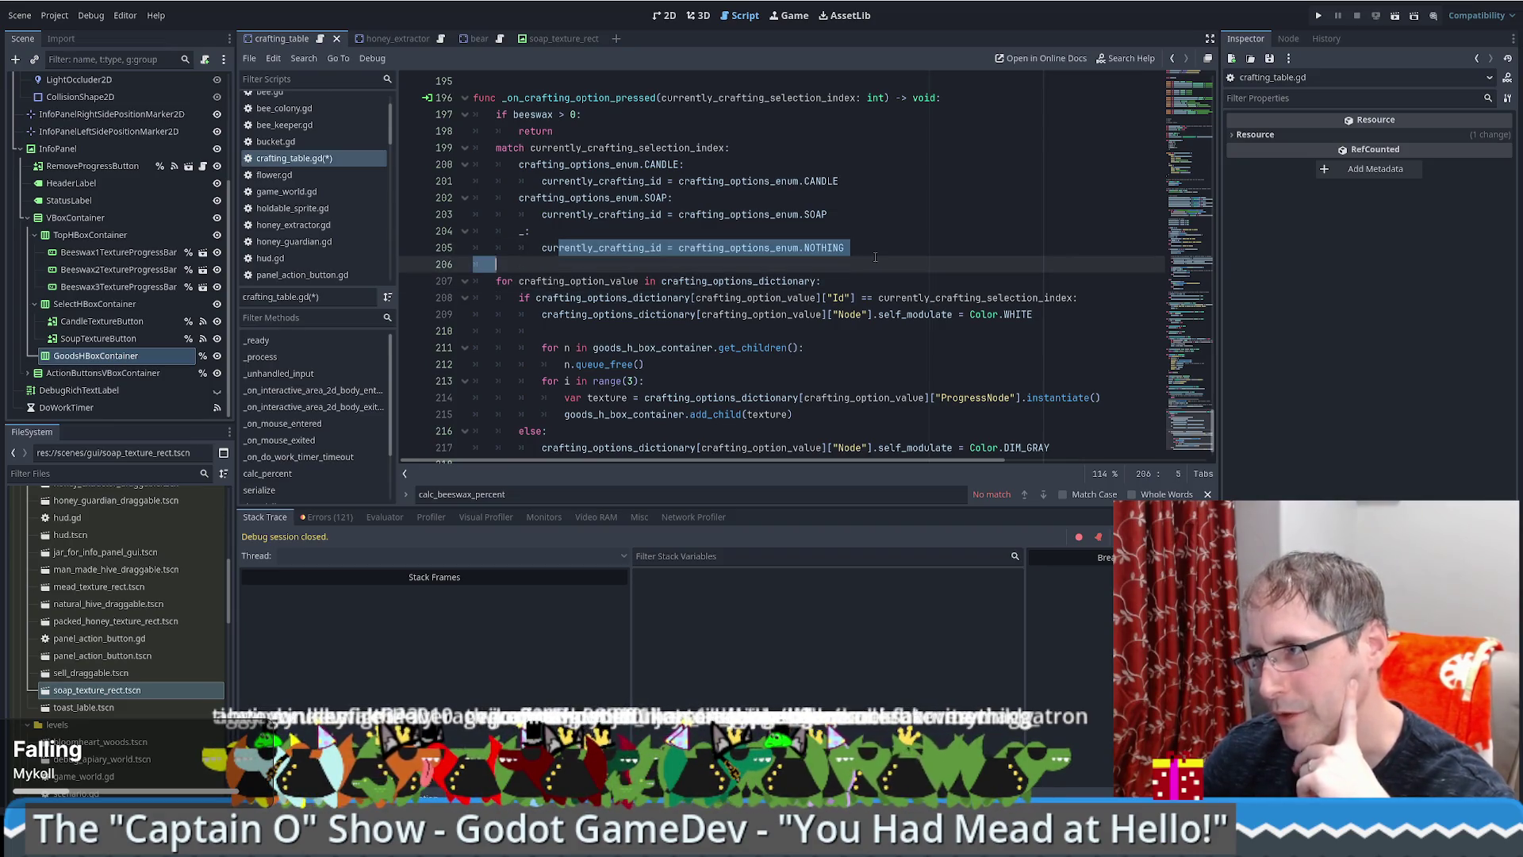
{"action": "left_click", "coordinate": [844, 247]}
{"action": "double_click", "coordinate": [794, 281]}
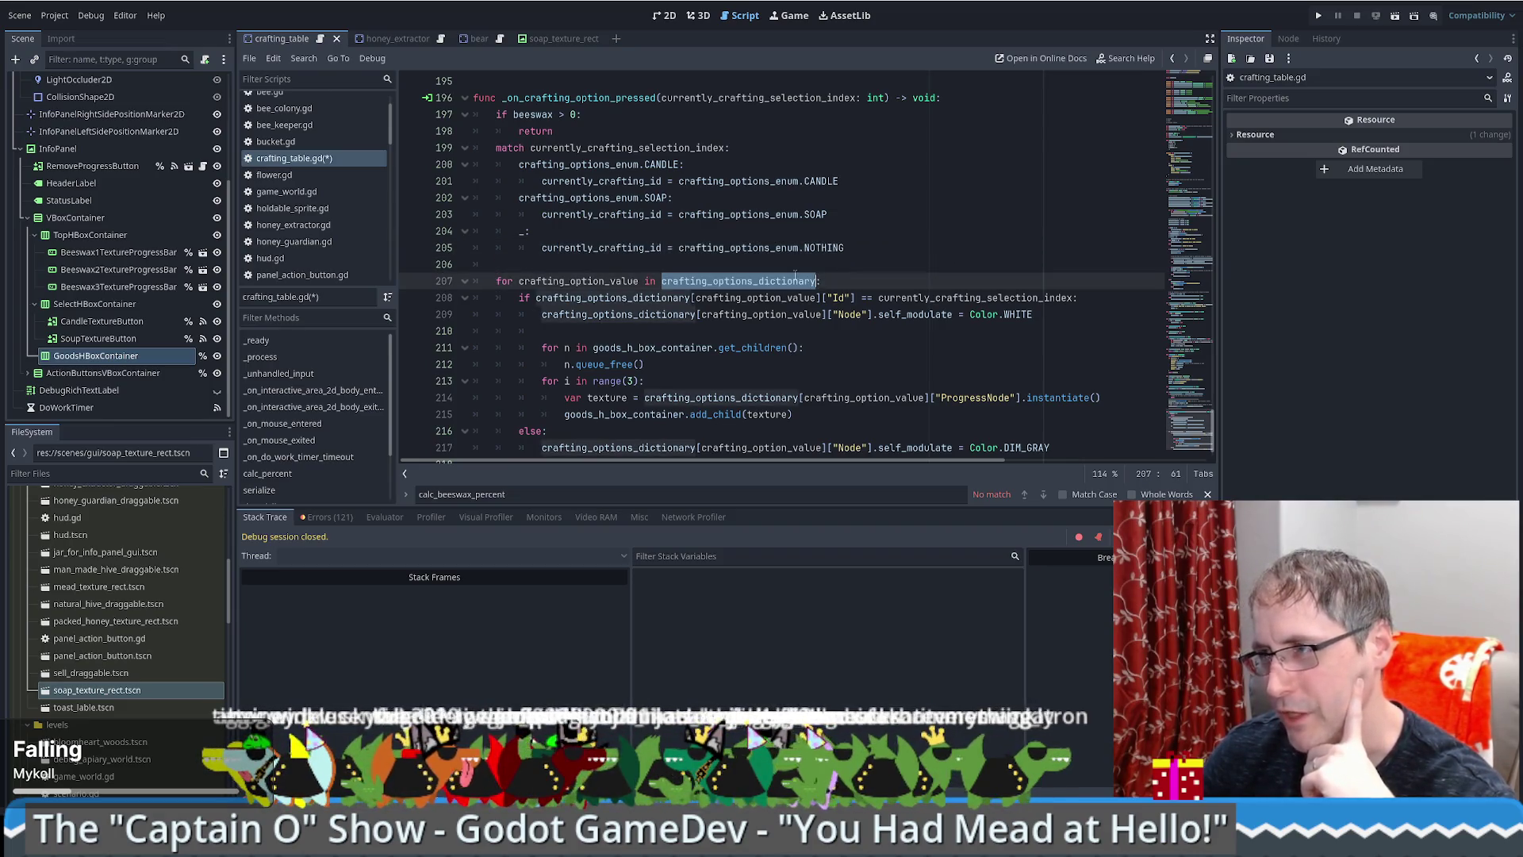
{"action": "left_click", "coordinate": [620, 137]}
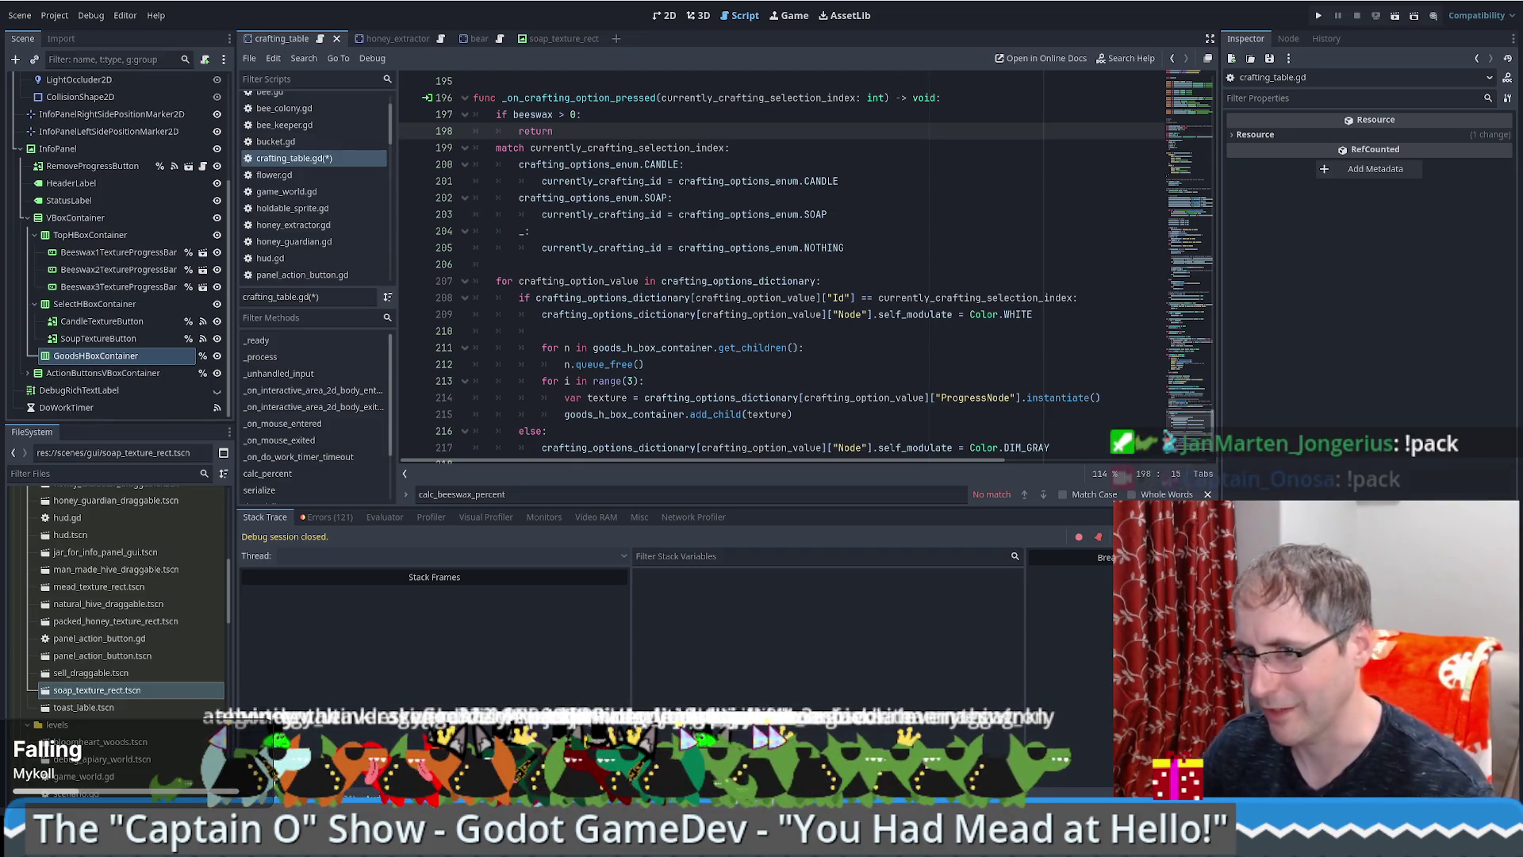
{"action": "key", "text": "Return"}
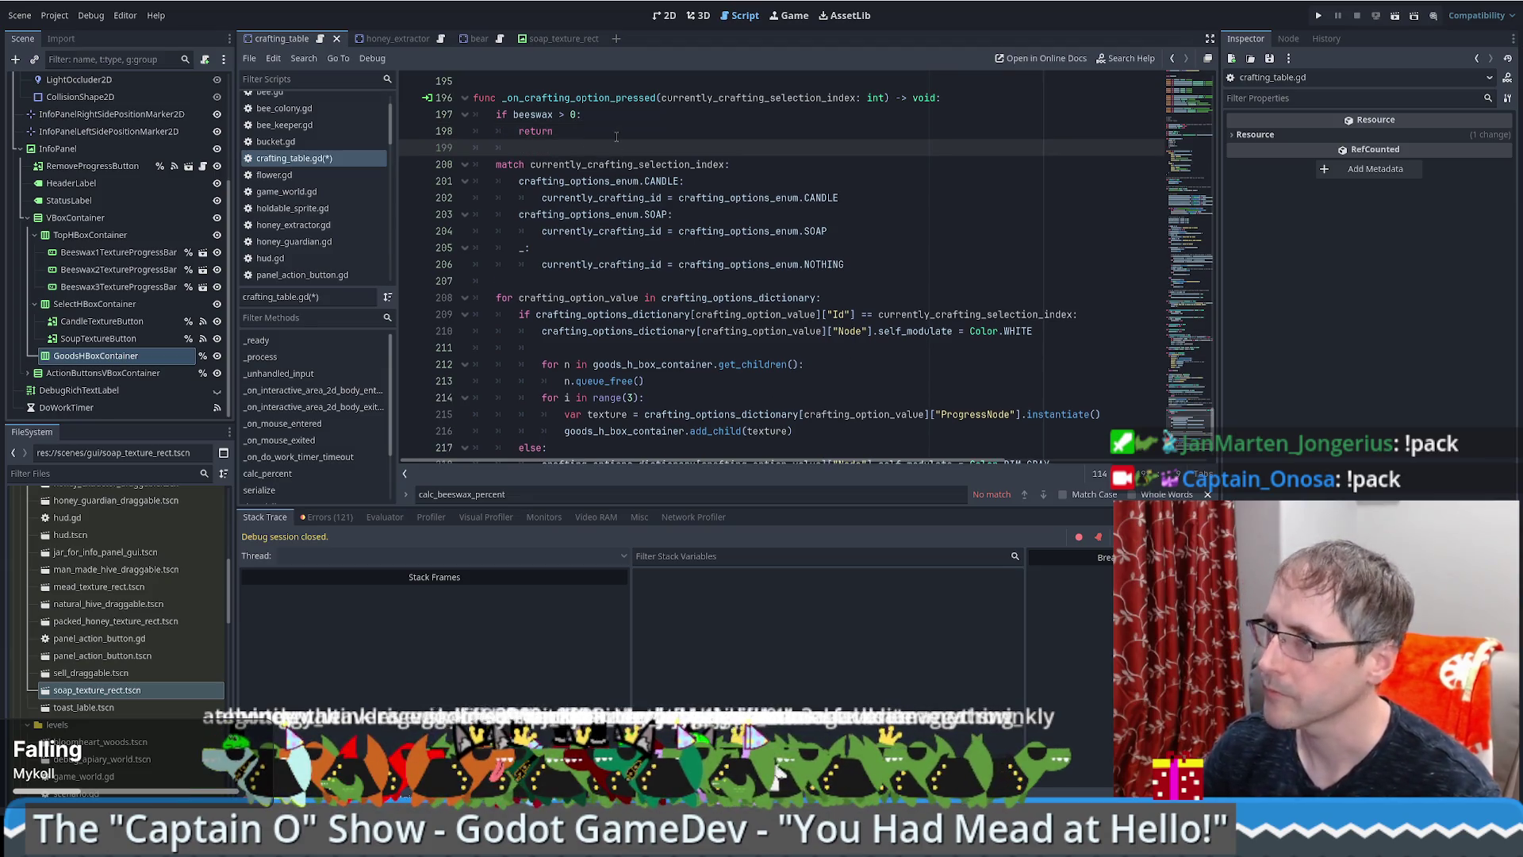
Step: Add the comment 'Validate input and set crafting id' after the early return
{"action": "key", "text": "Return"}
{"action": "type", "text": "#"}
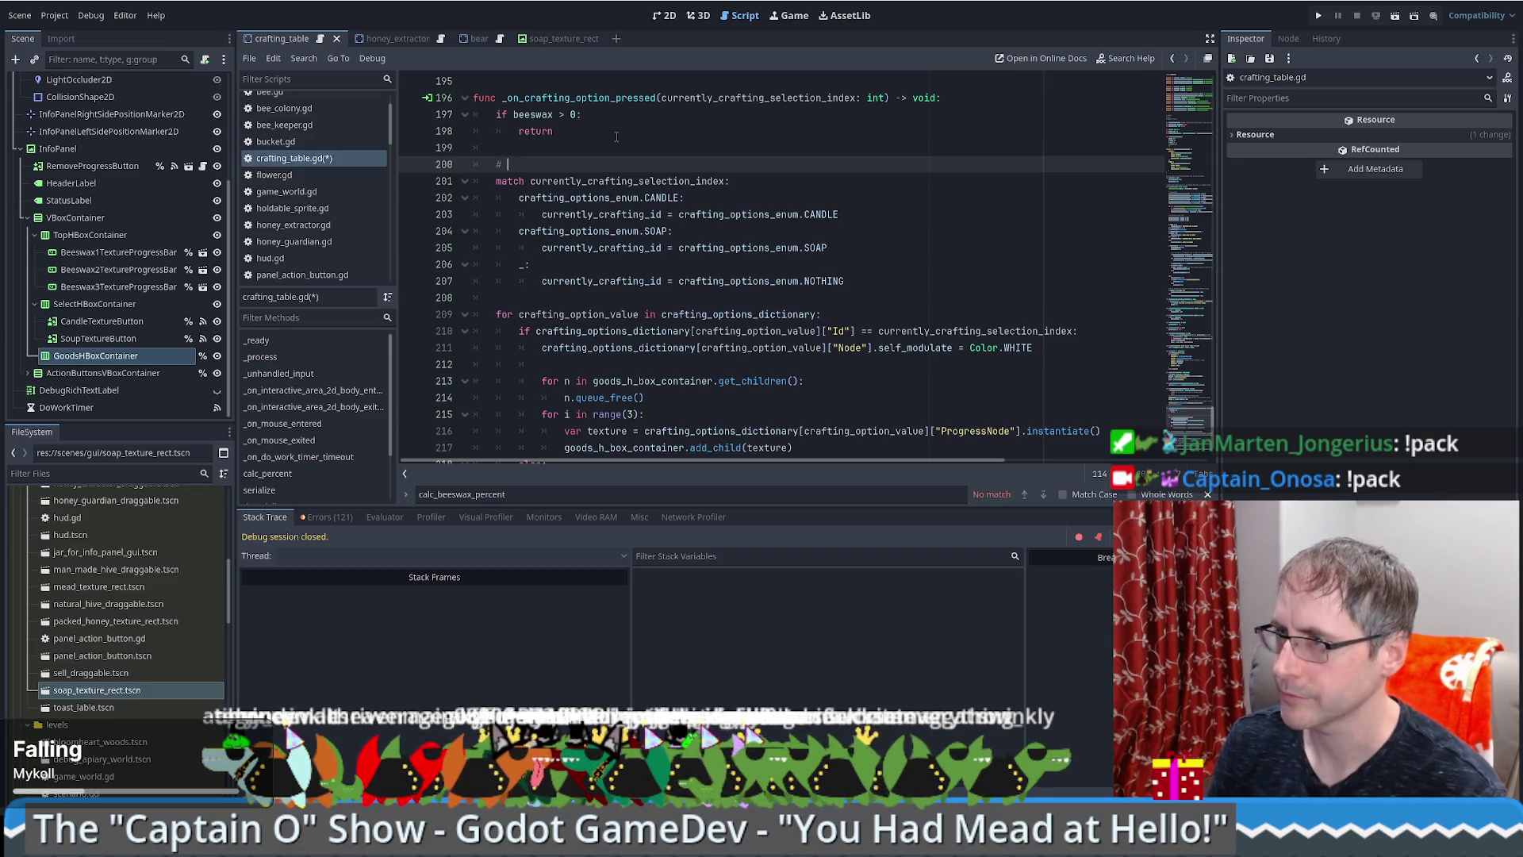
{"action": "type", "text": "Find curren"}
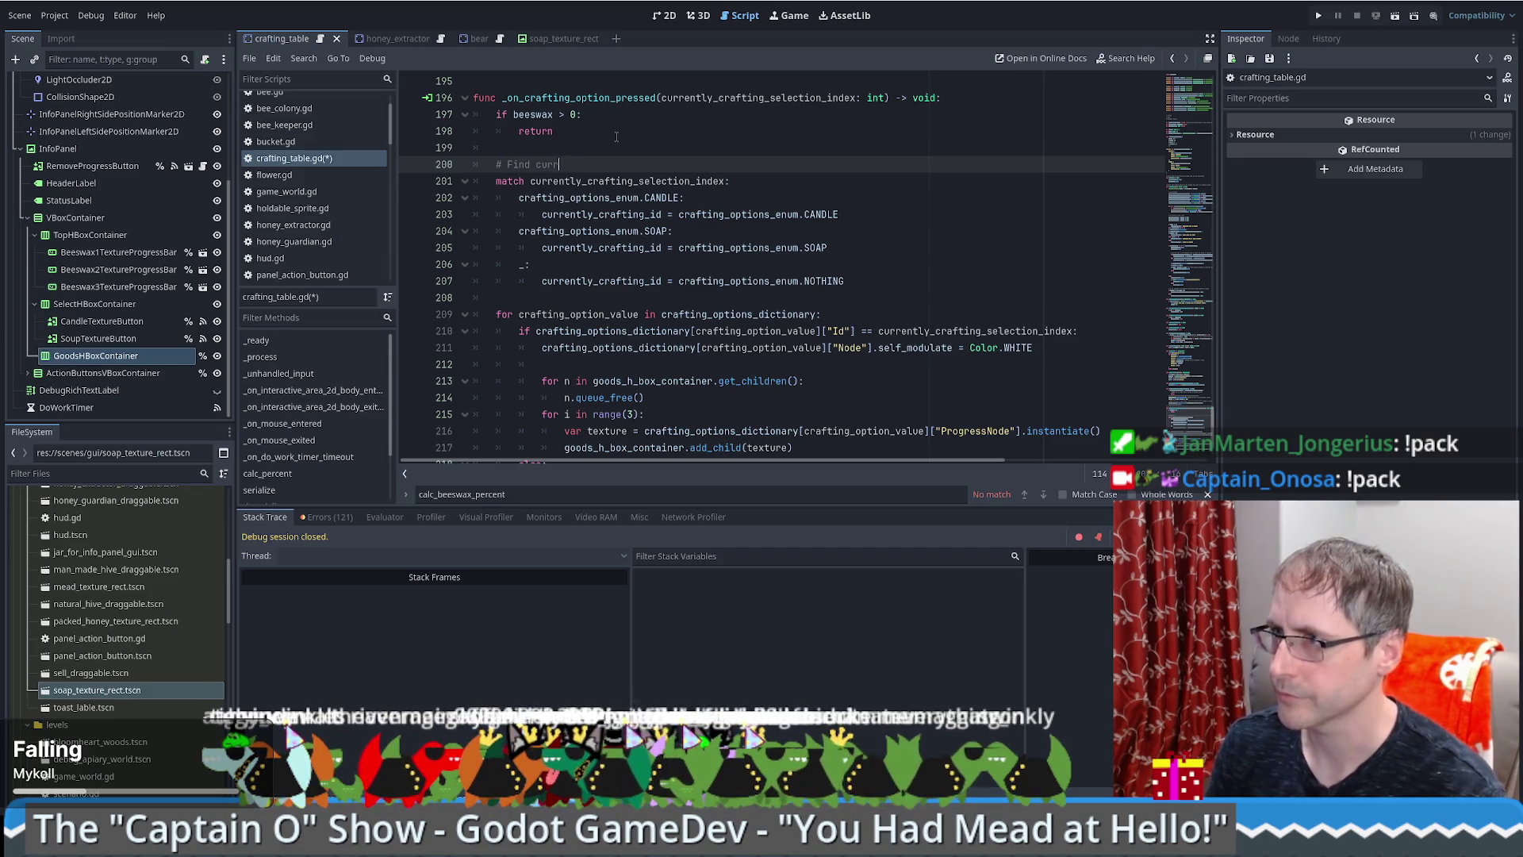
{"action": "key", "text": "BackSpace"}
{"action": "key", "text": "BackSpace"}
{"action": "key", "text": "BackSpace"}
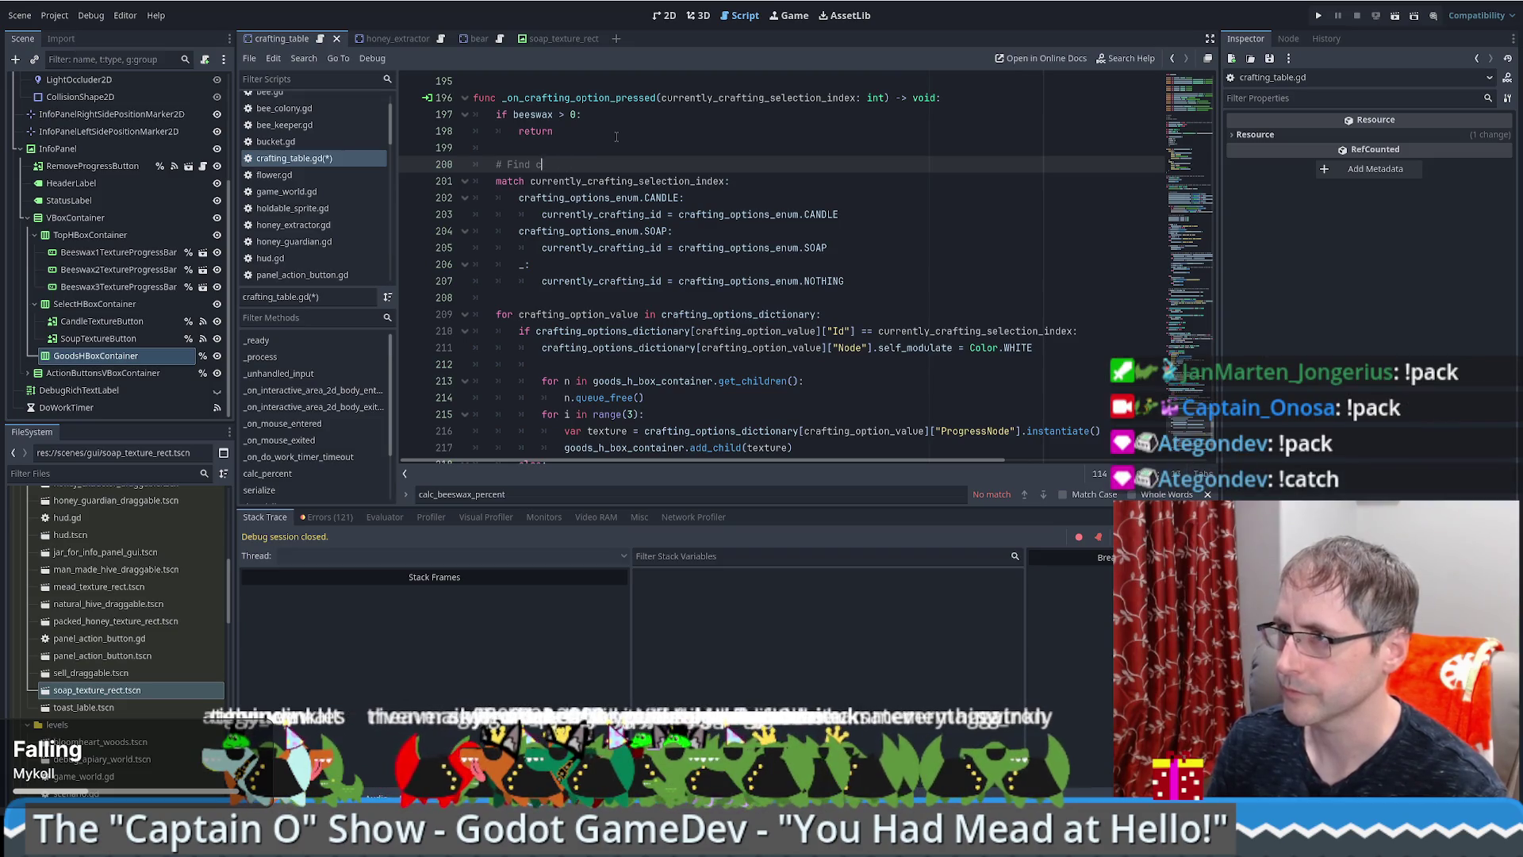
{"action": "type", "text": "Validate input and"}
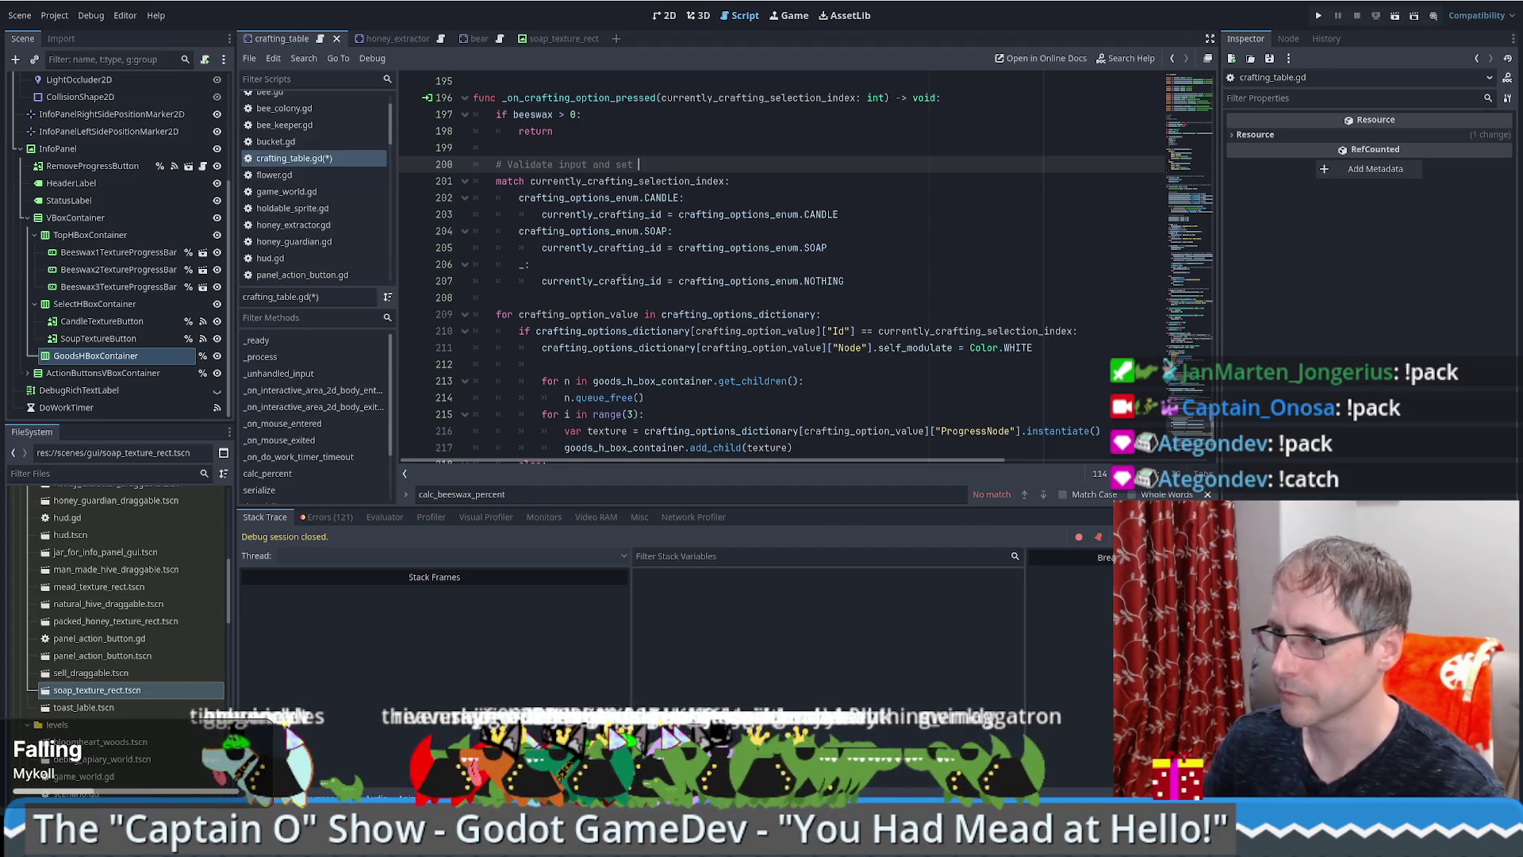
{"action": "type", "text": " set crafting id"}
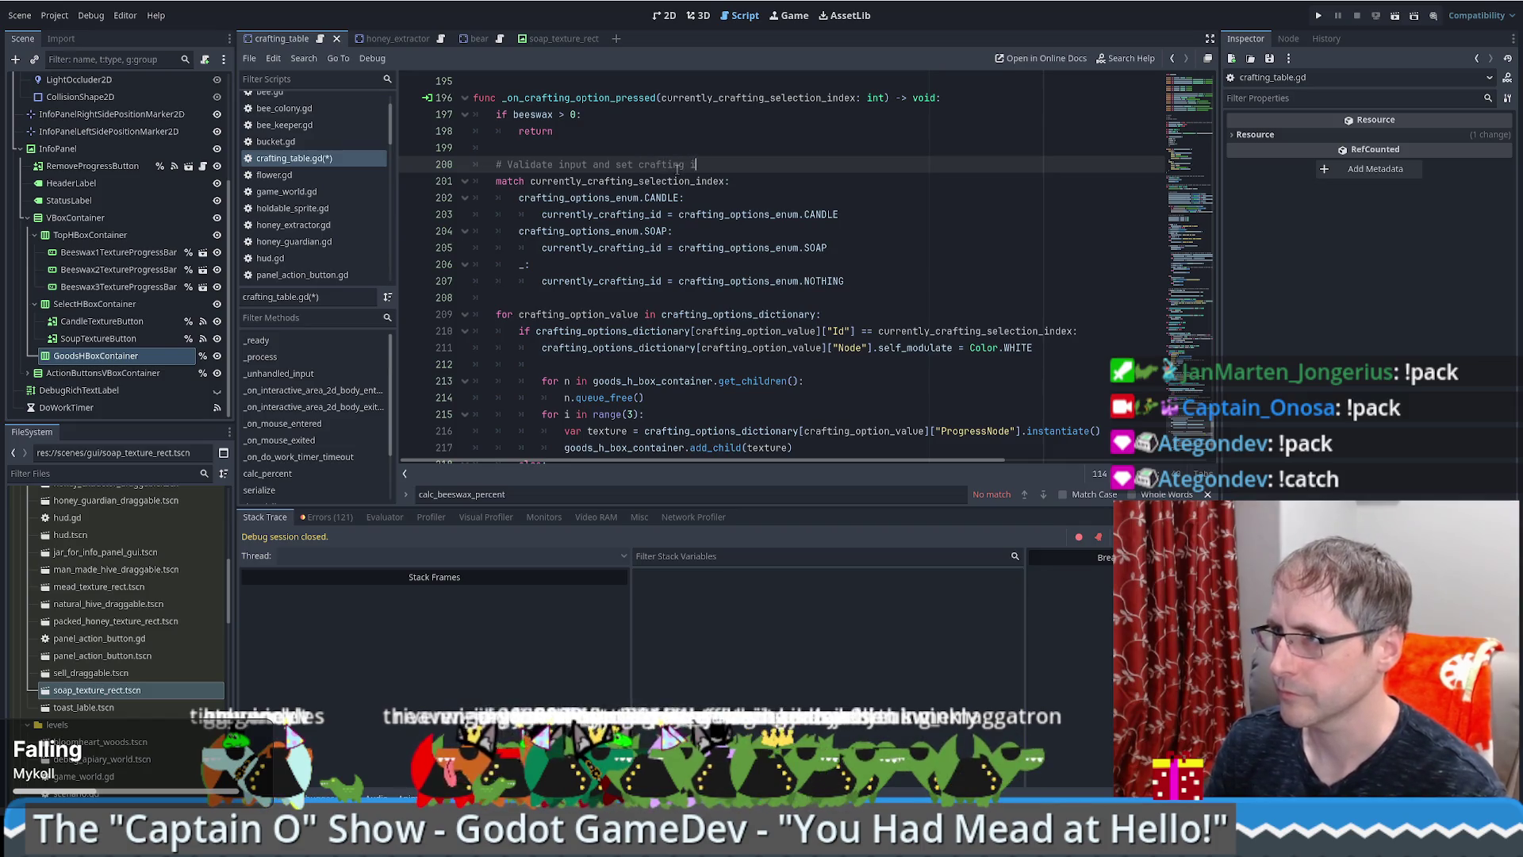
Step: Add the comment '# Use dictionary to handle gui stuff' above the for-loop
{"action": "left_click", "coordinate": [572, 296]}
{"action": "key", "text": "Return"}
{"action": "type", "text": "# use"}
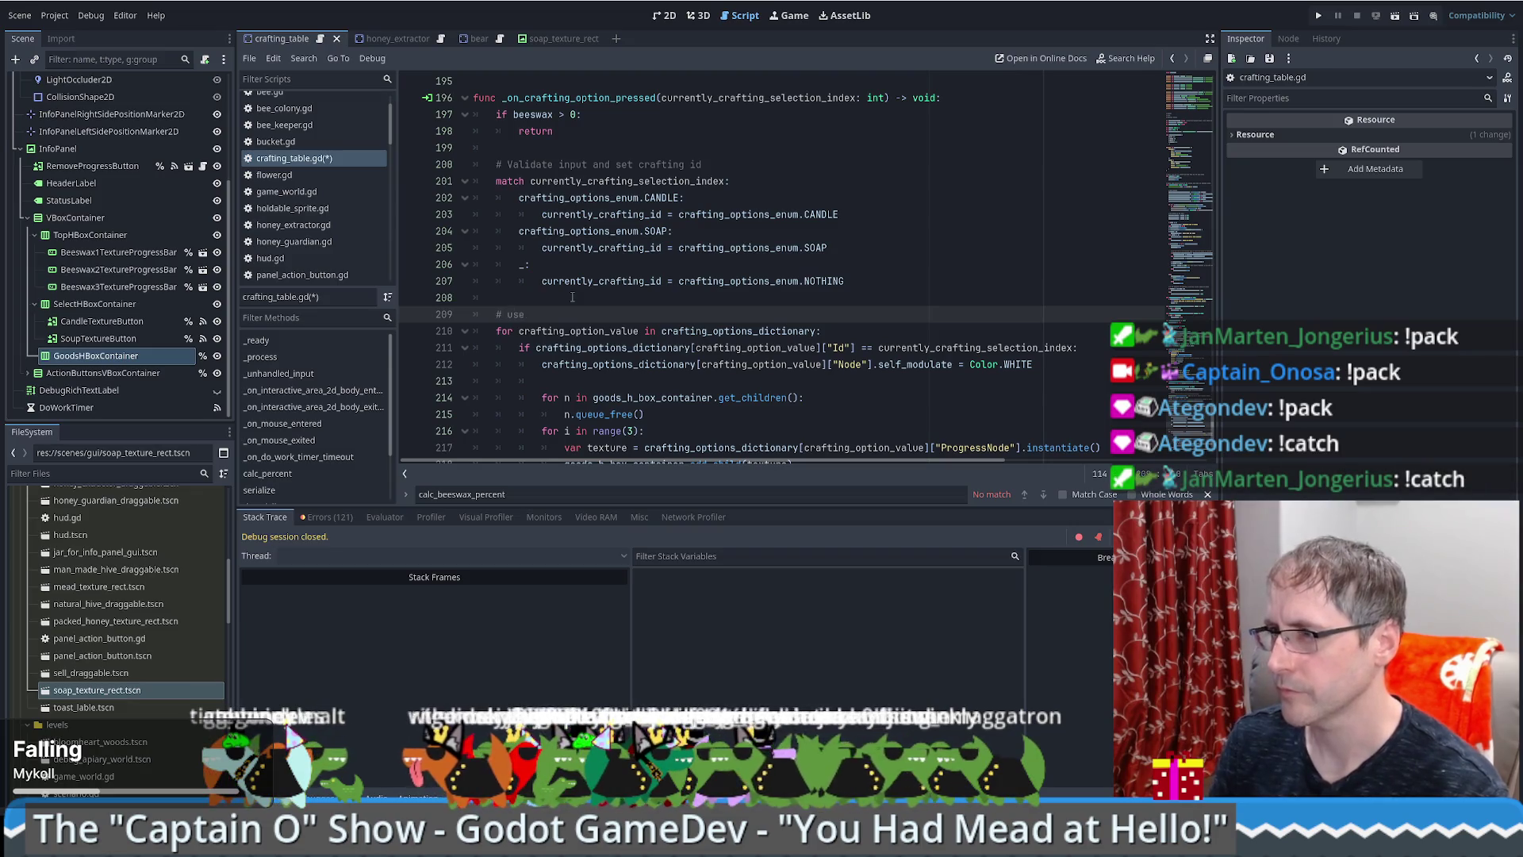
{"action": "key", "text": "BackSpace"}
{"action": "key", "text": "BackSpace"}
{"action": "key", "text": "BackSpace"}
{"action": "type", "text": "Use"}
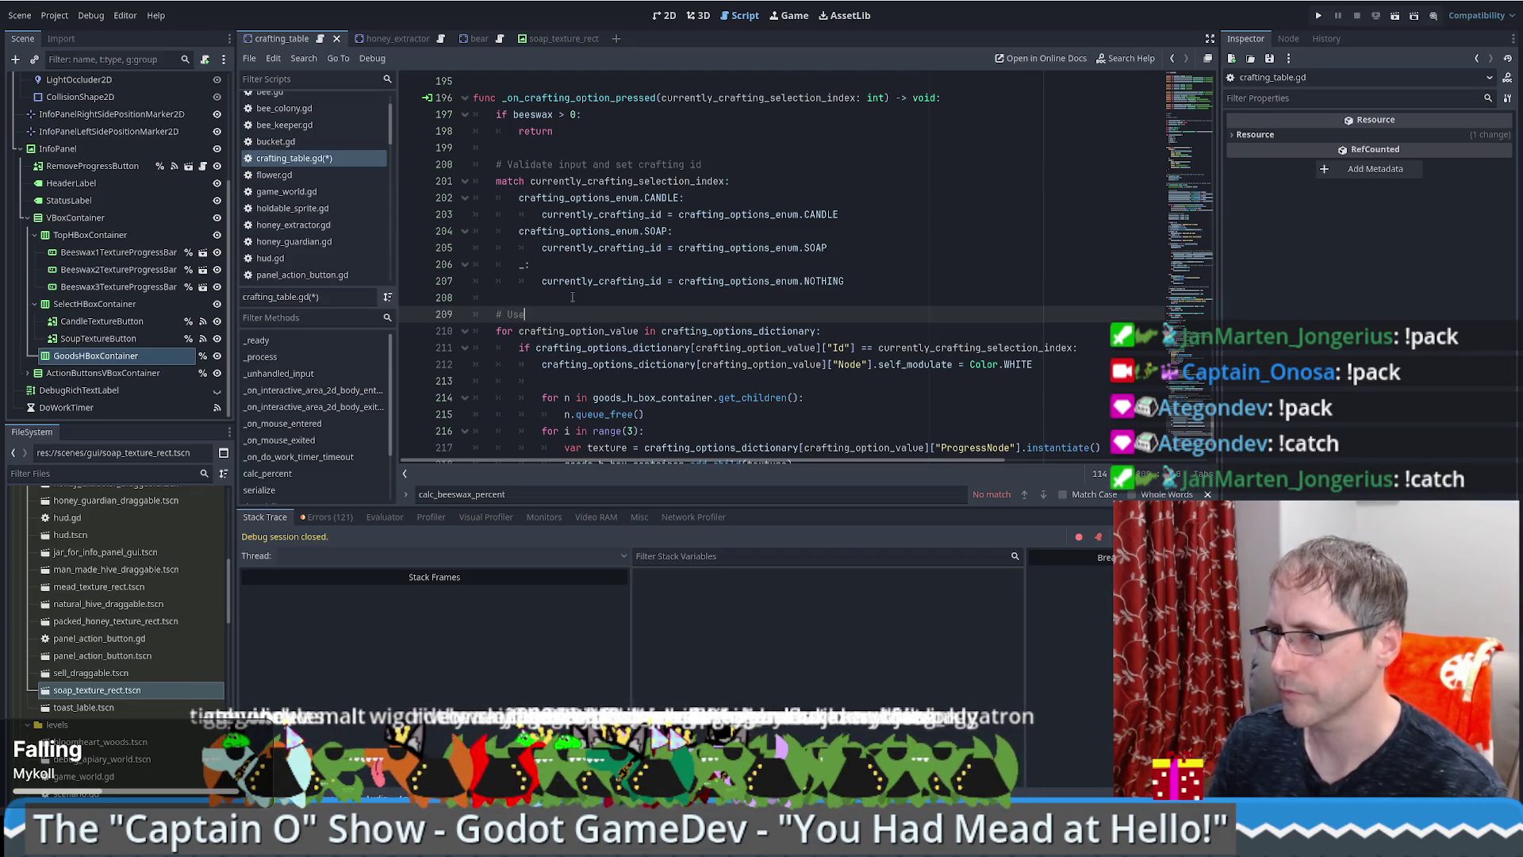
{"action": "type", "text": " dictionary to"}
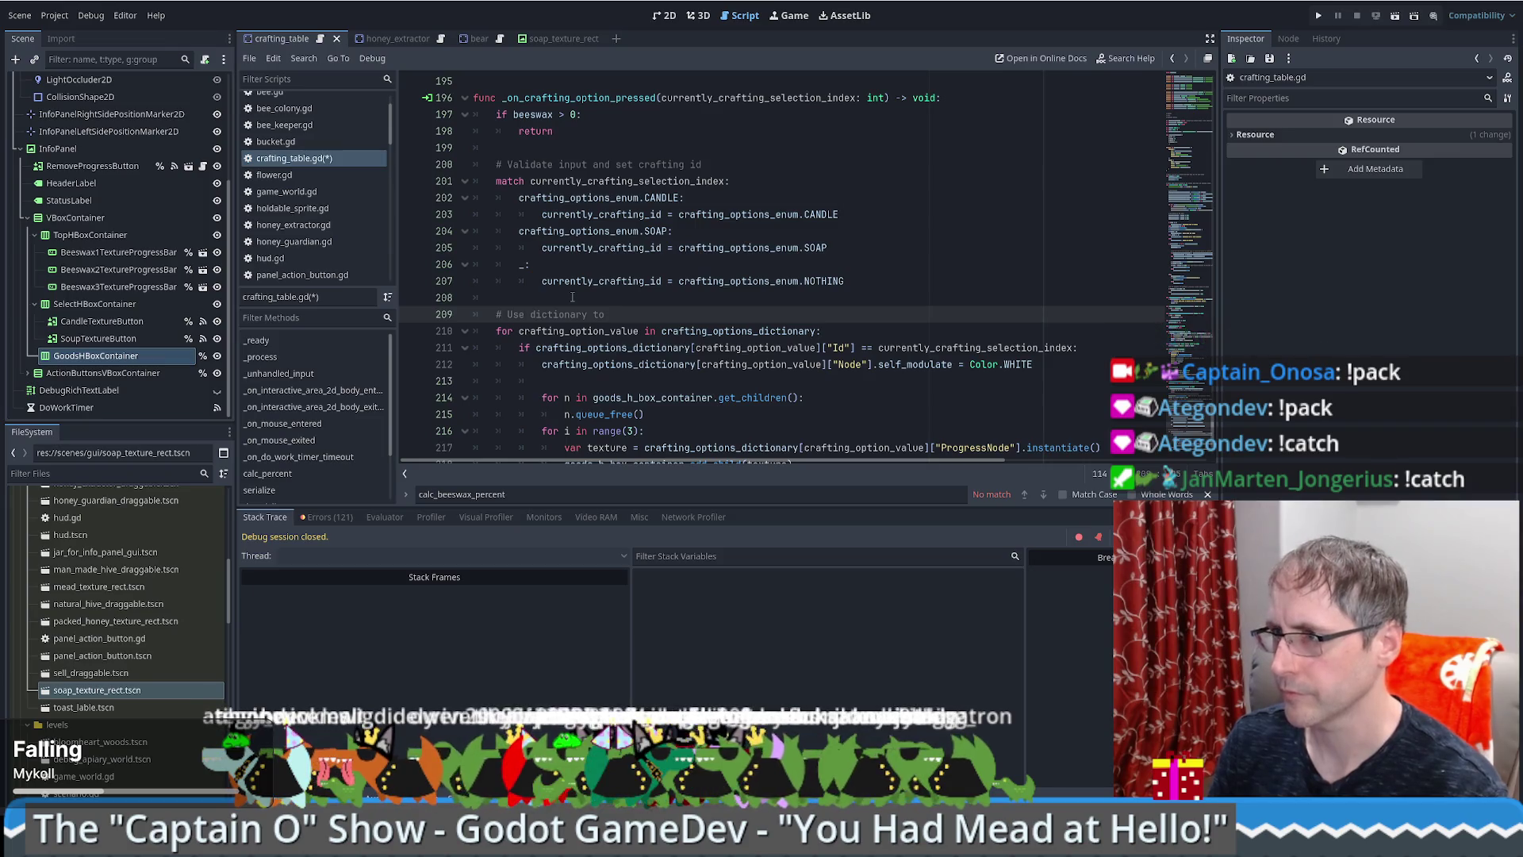
{"action": "type", "text": " handle gui "}
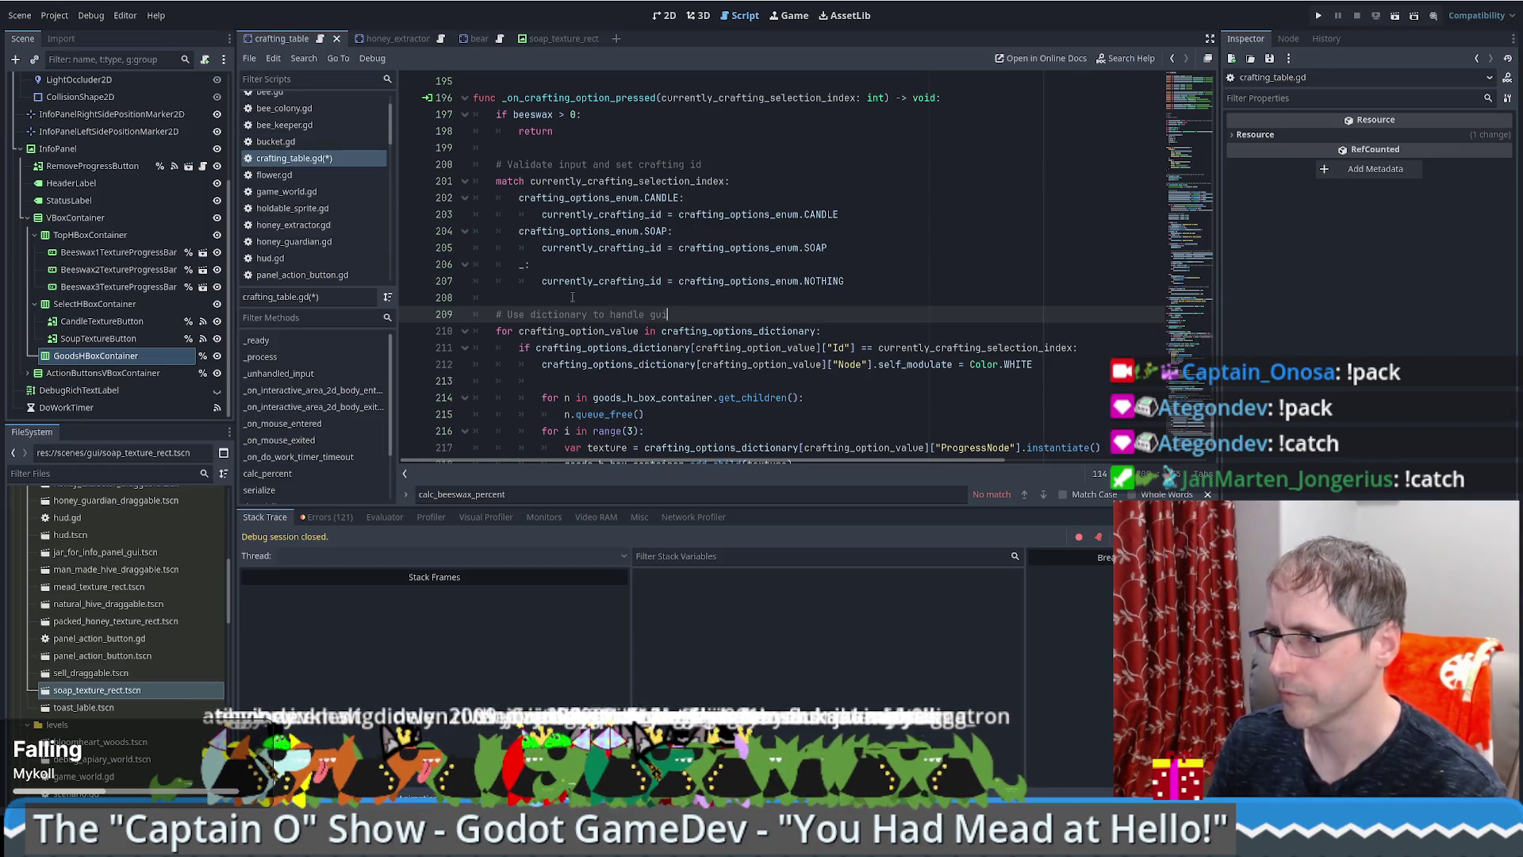
{"action": "type", "text": "stuff"}
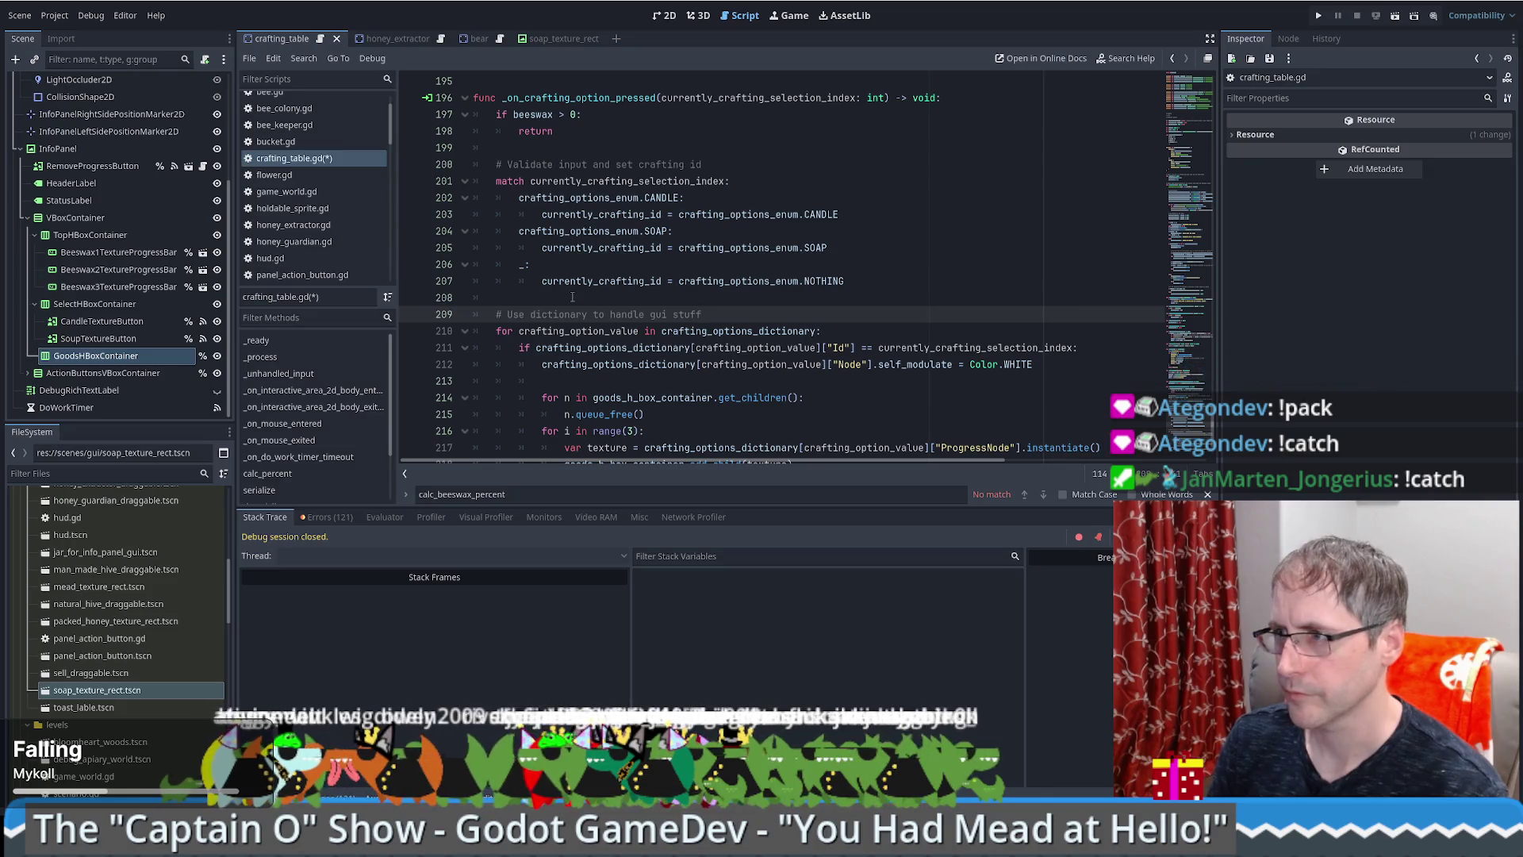
{"action": "scroll", "coordinate": [614, 300], "scroll_direction": "down", "scroll_amount": 2}
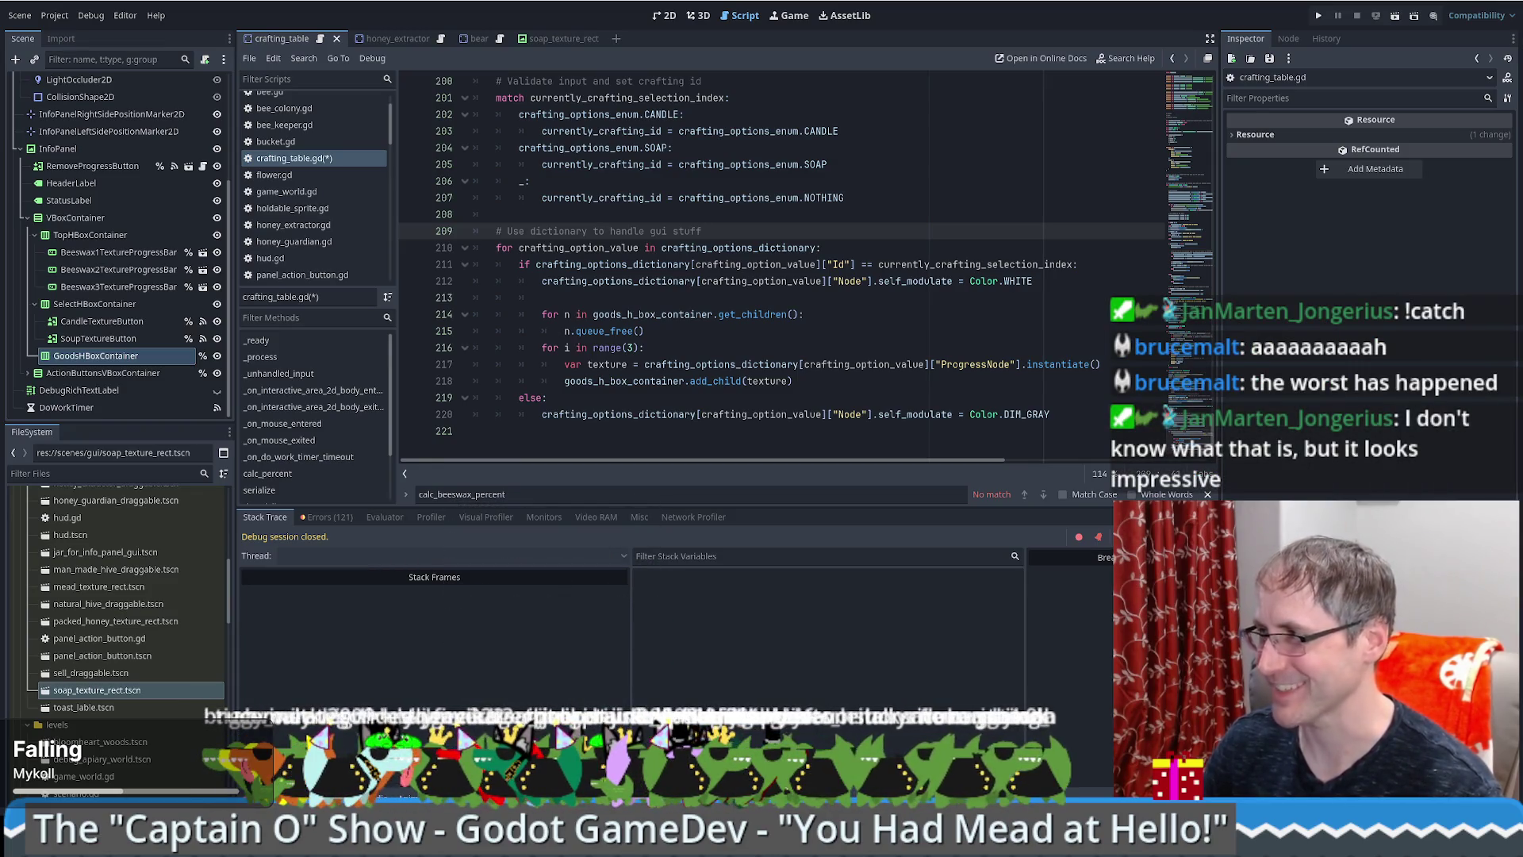
{"action": "mouse_move", "coordinate": [740, 382]}
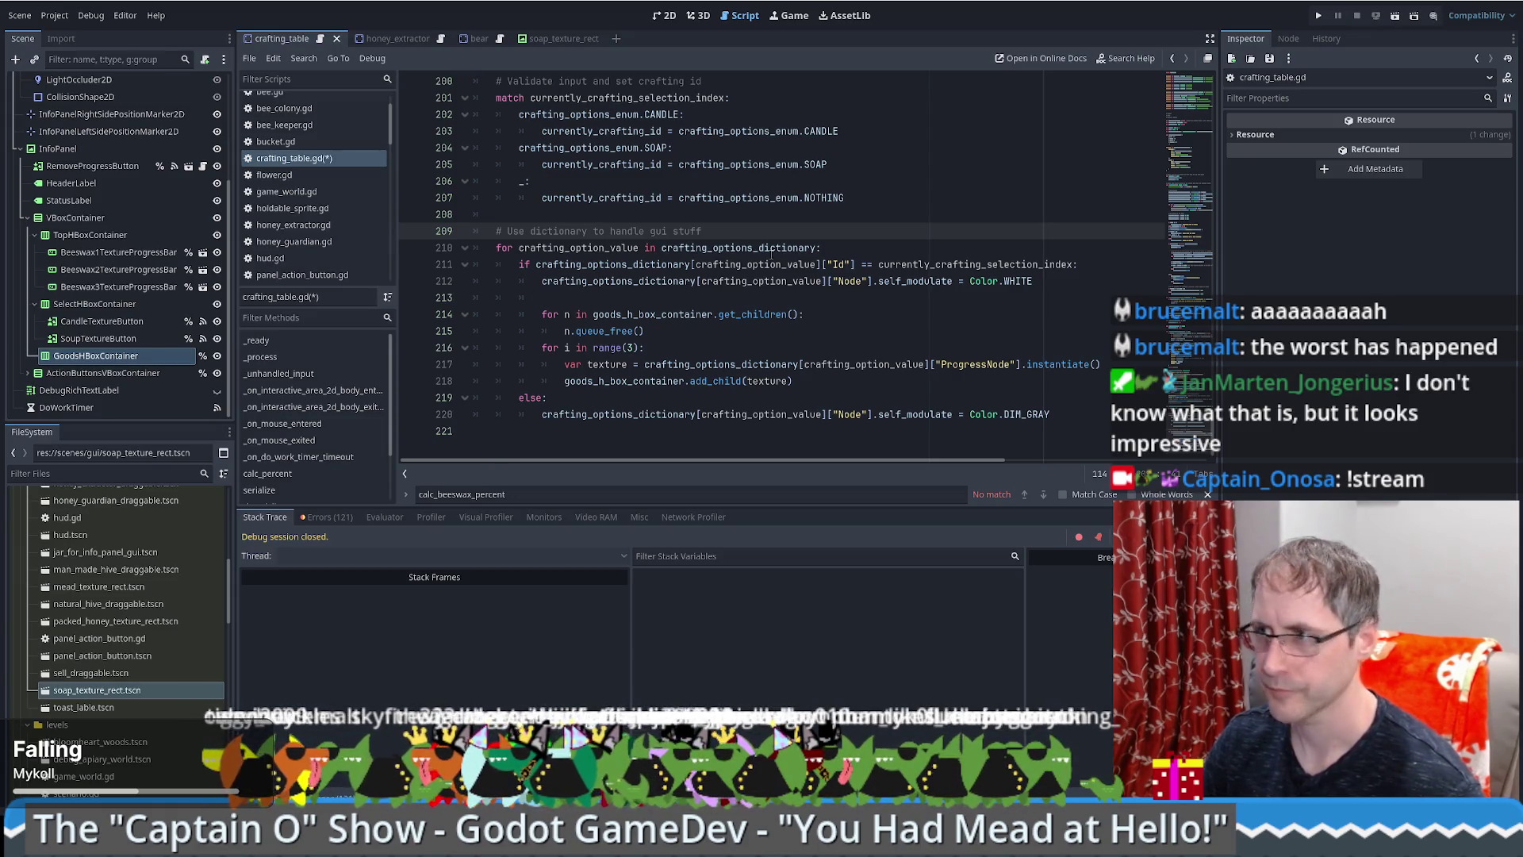
{"action": "left_click", "coordinate": [969, 281]}
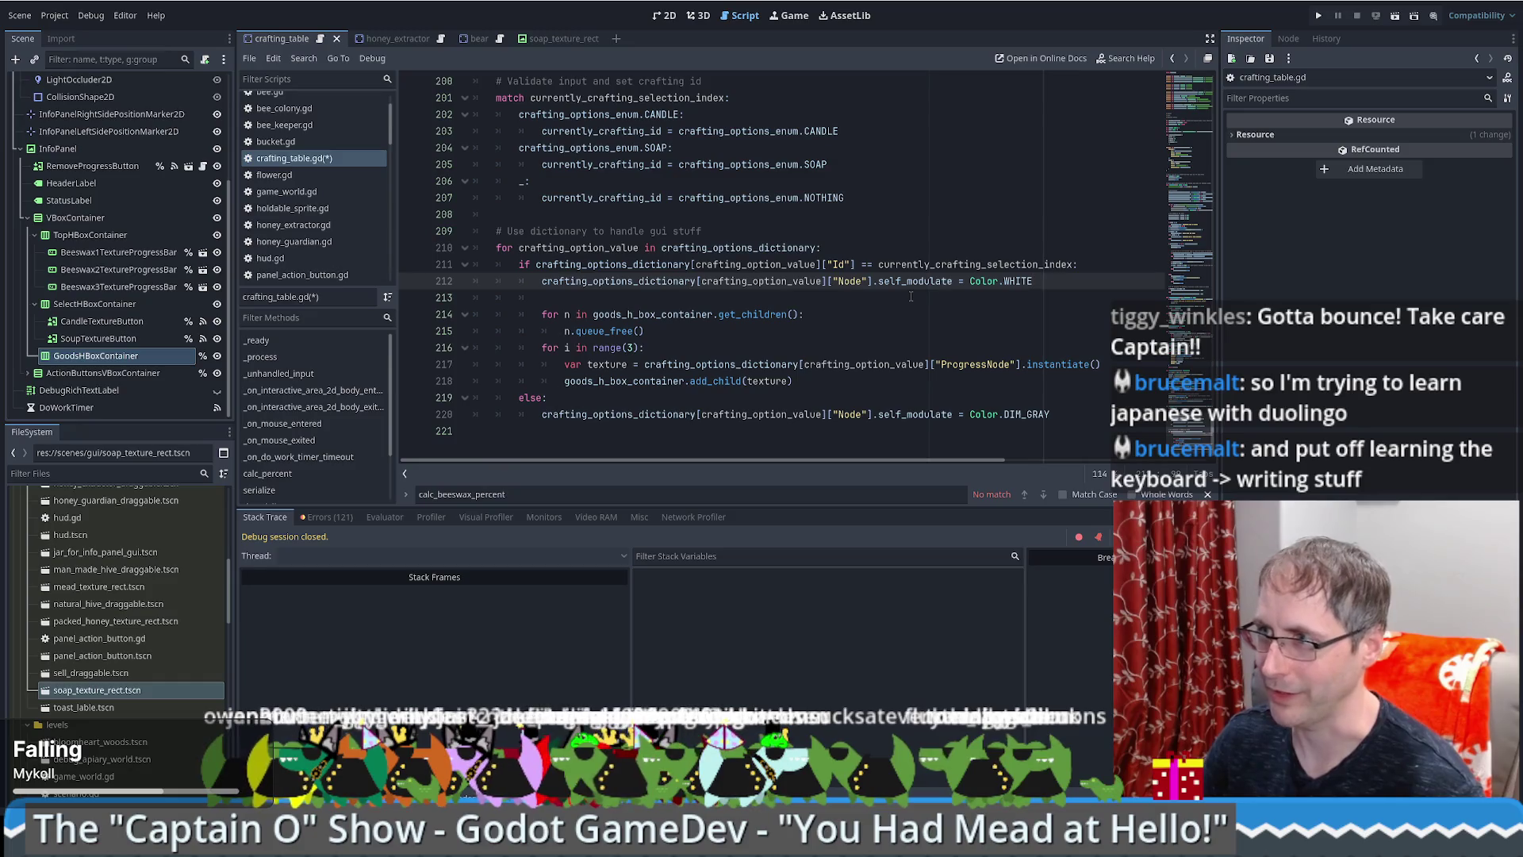
{"action": "left_click", "coordinate": [911, 296]}
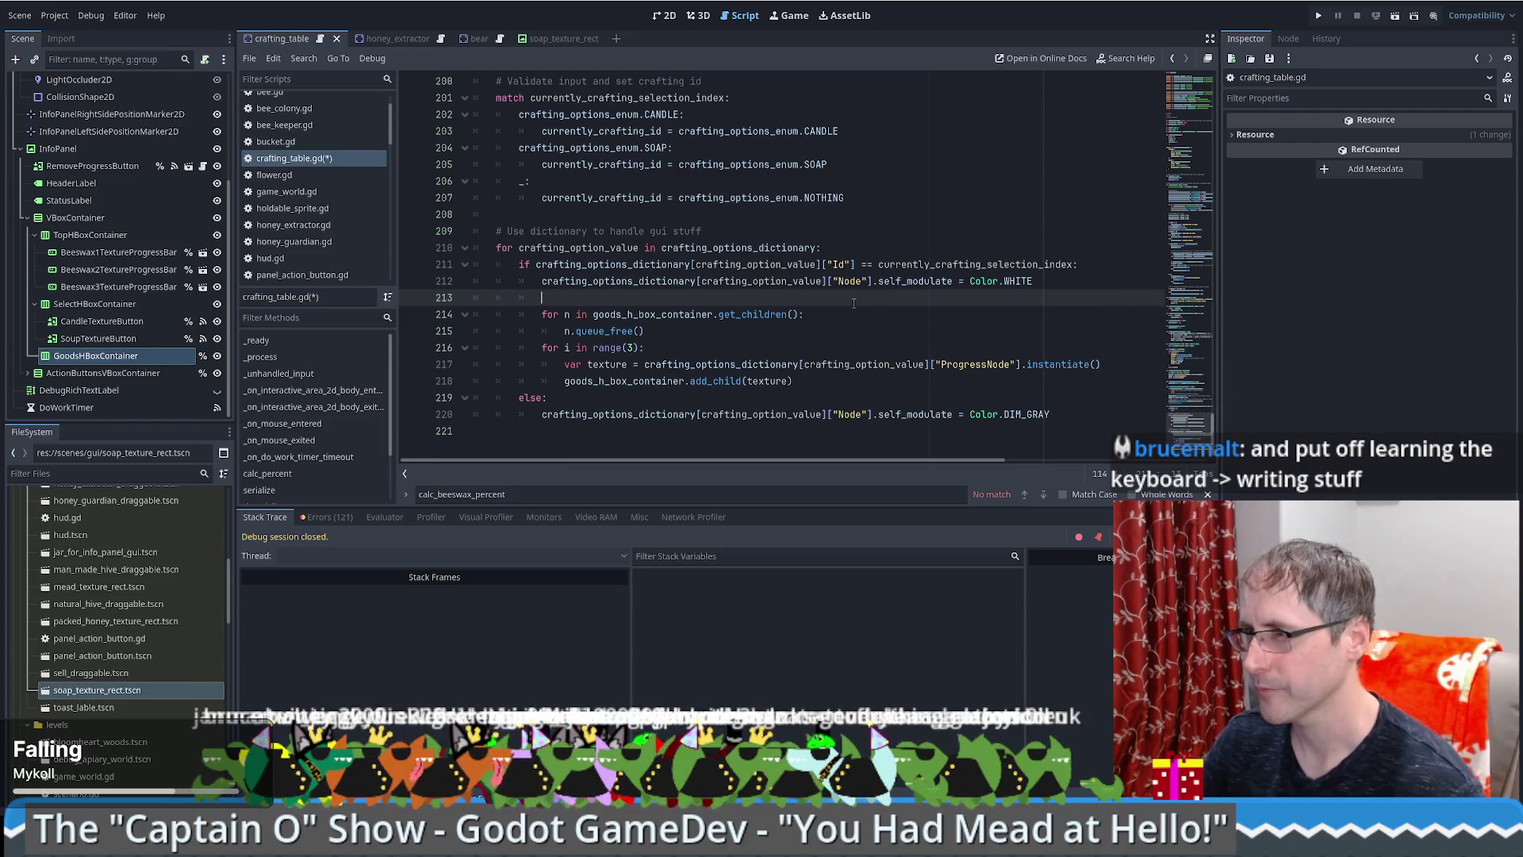
Step: Save and run the game, resize its window, load a save, and walk to the crafting table
{"action": "key", "text": "ctrl+s"}
{"action": "key", "text": "F5"}
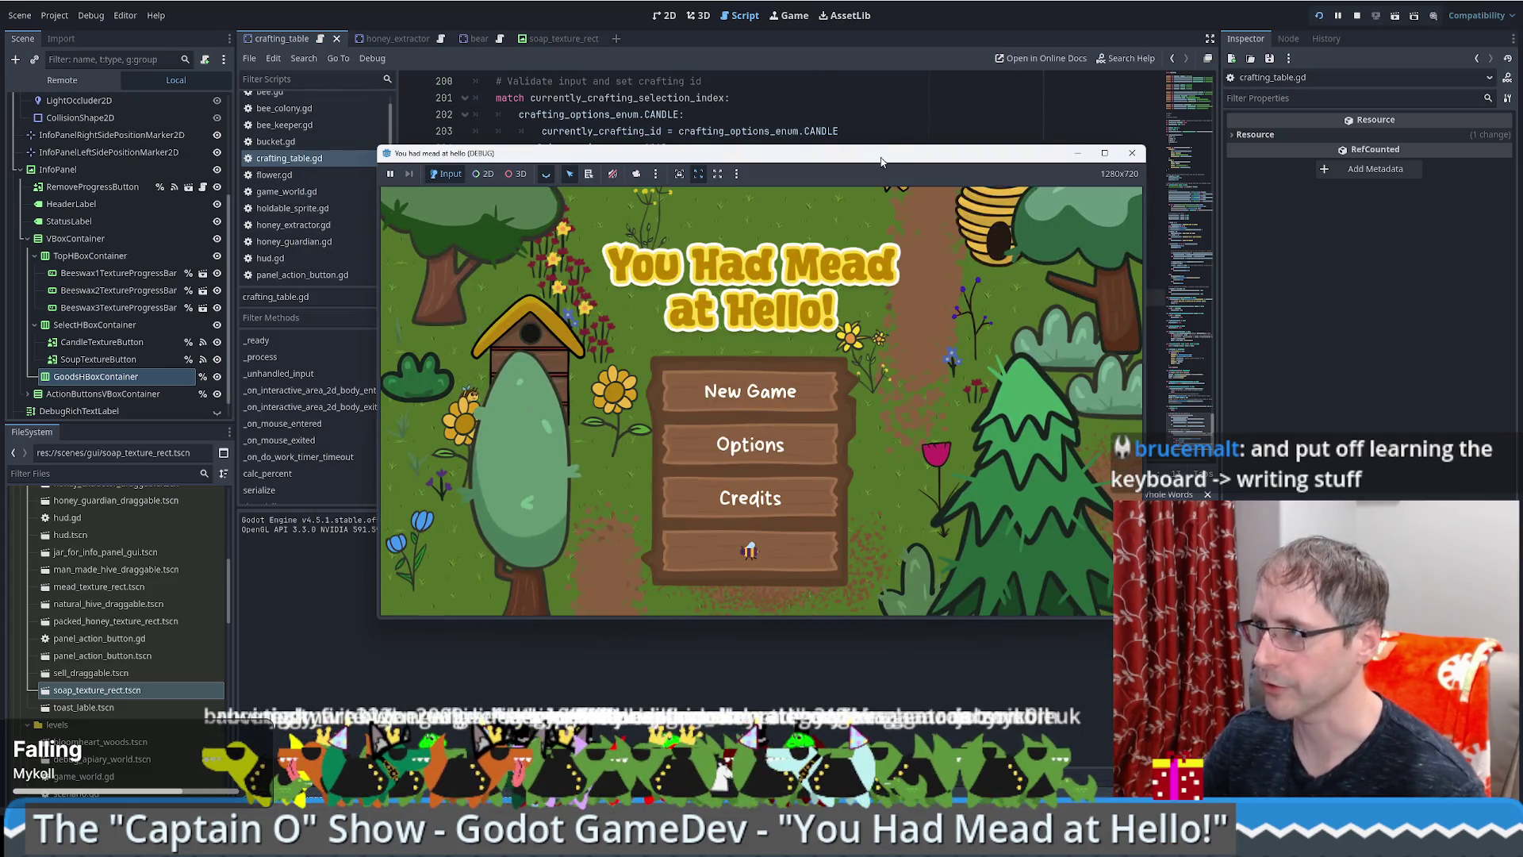
{"action": "left_click_drag", "start_coordinate": [876, 151], "coordinate": [726, 16]}
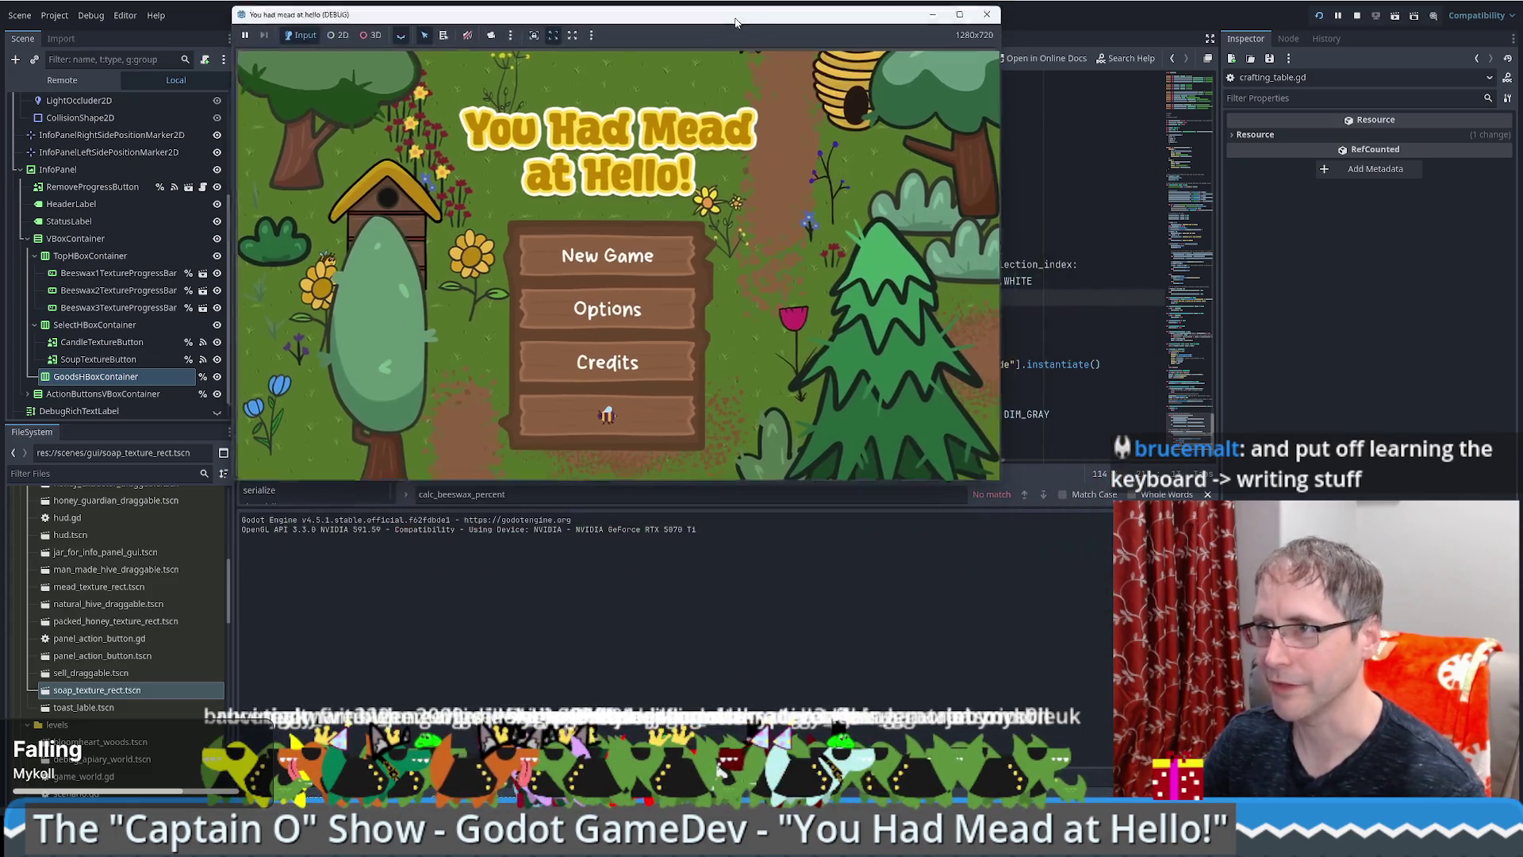
{"action": "left_click_drag", "start_coordinate": [1001, 483], "coordinate": [1186, 629]}
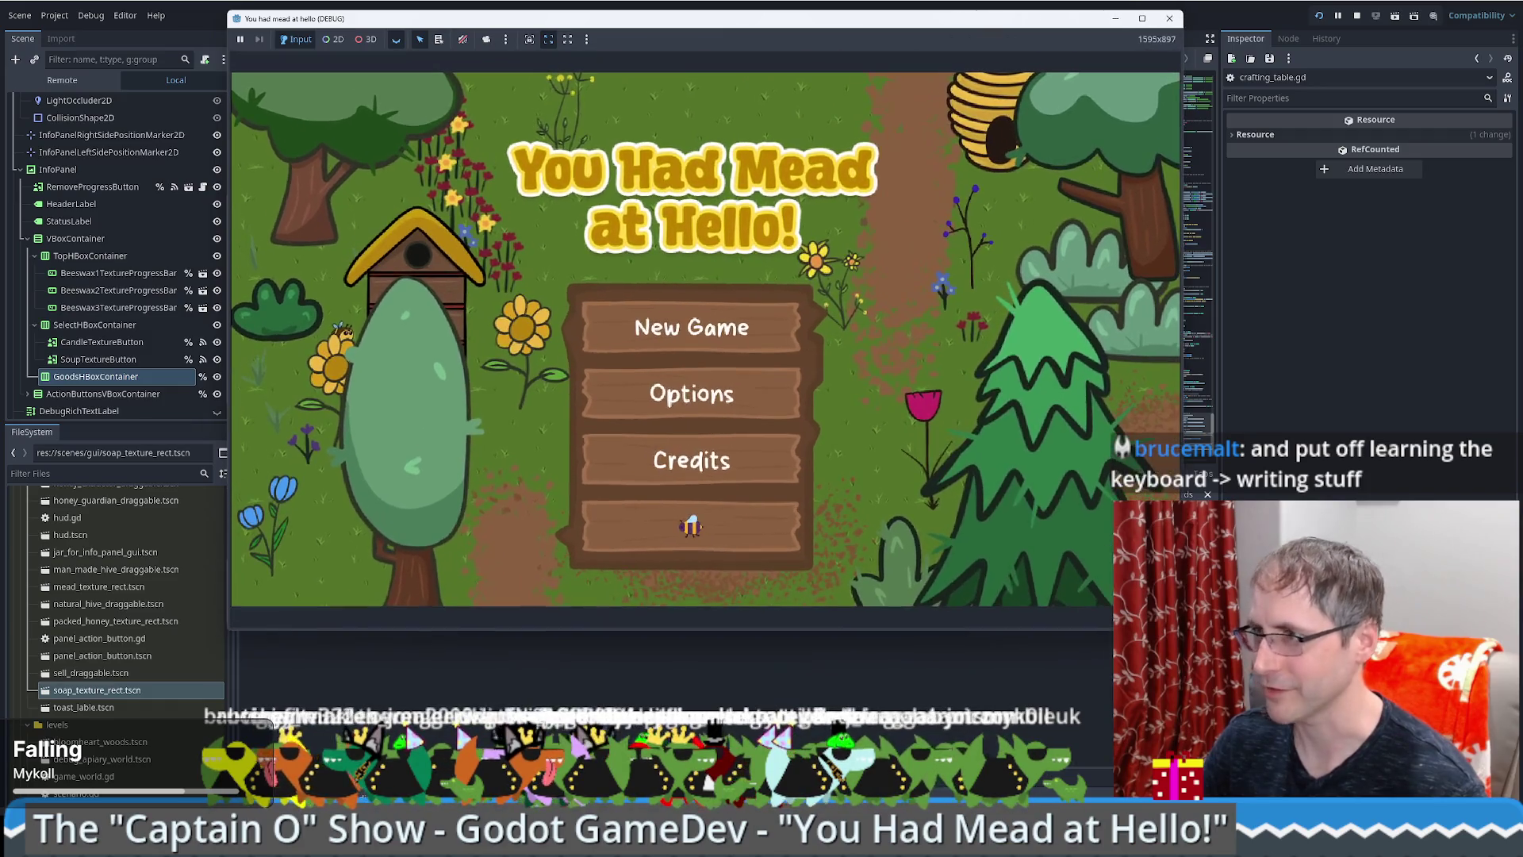
{"action": "left_click", "coordinate": [765, 330]}
{"action": "left_click", "coordinate": [940, 100]}
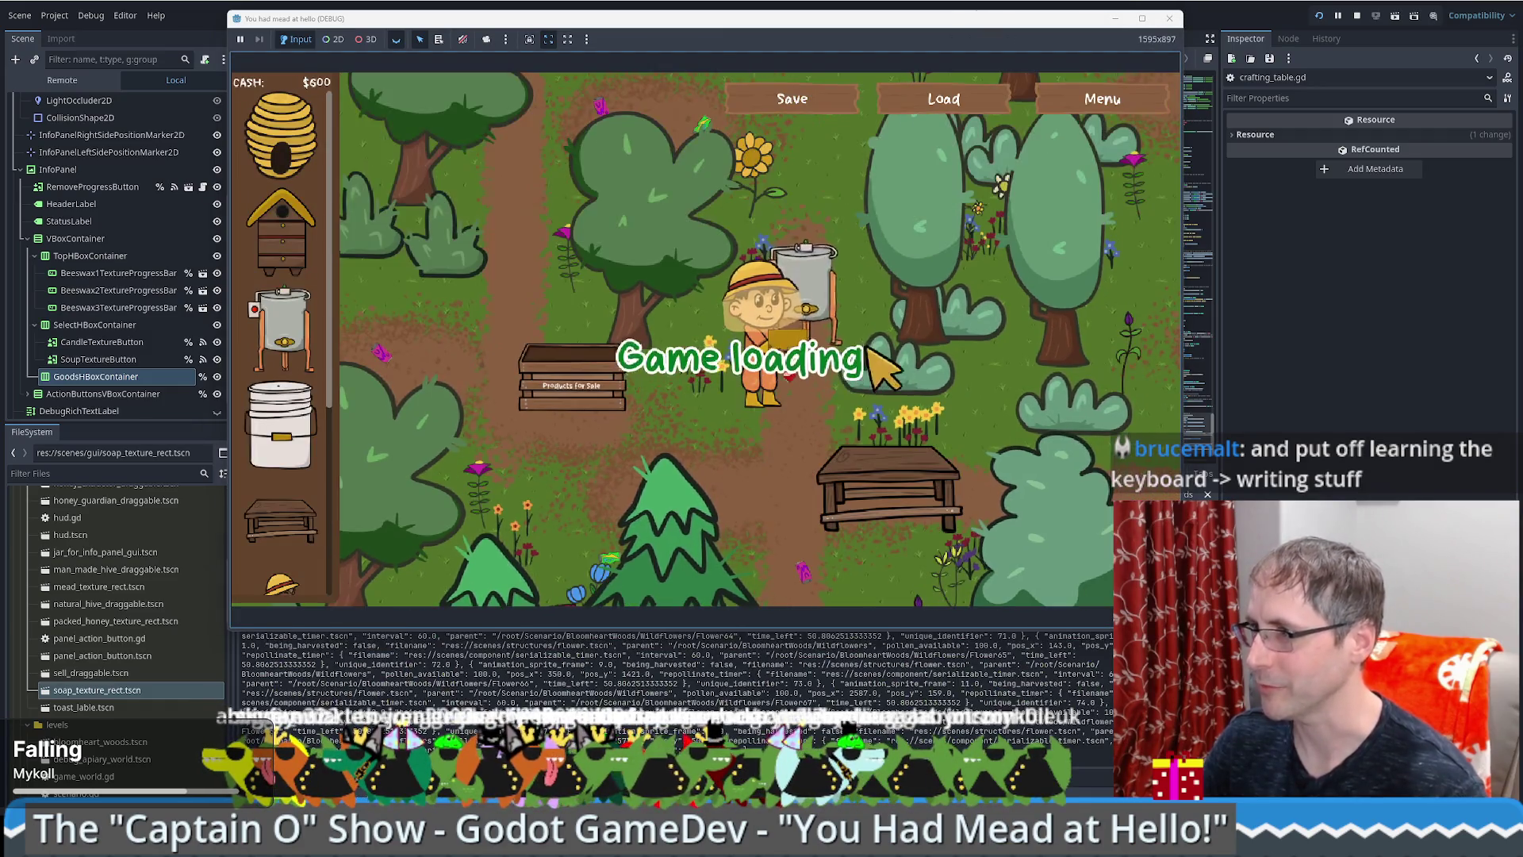
{"action": "left_click", "coordinate": [901, 399]}
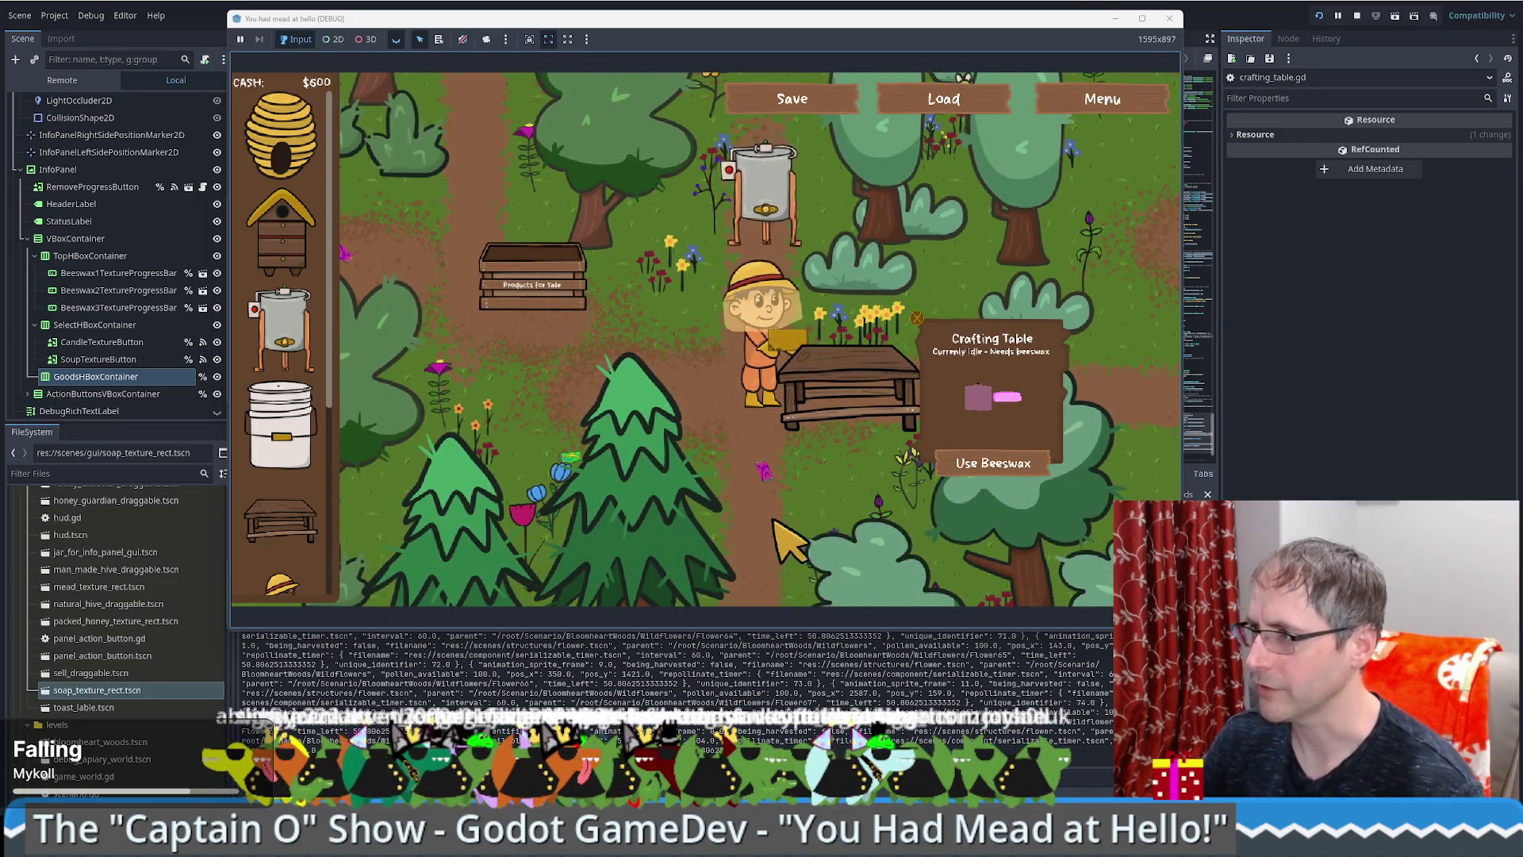
{"action": "left_click", "coordinate": [987, 460]}
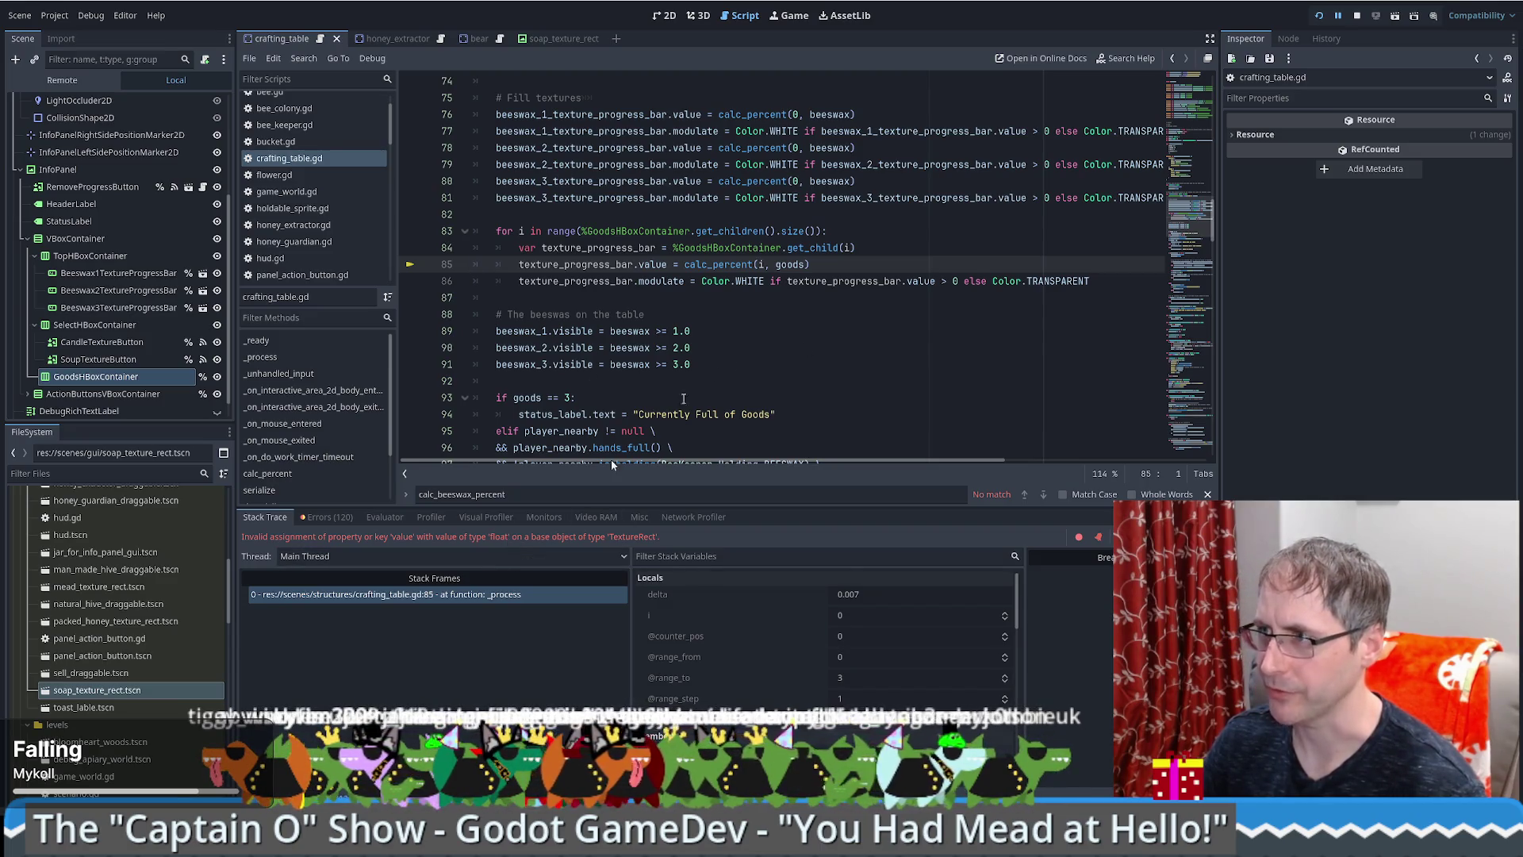
Step: Look up the goods and calc_percent definitions from line 85, then switch to the Aelios slime results
{"action": "left_click", "coordinate": [791, 264], "text": "ctrl"}
{"action": "key", "text": "alt+Left"}
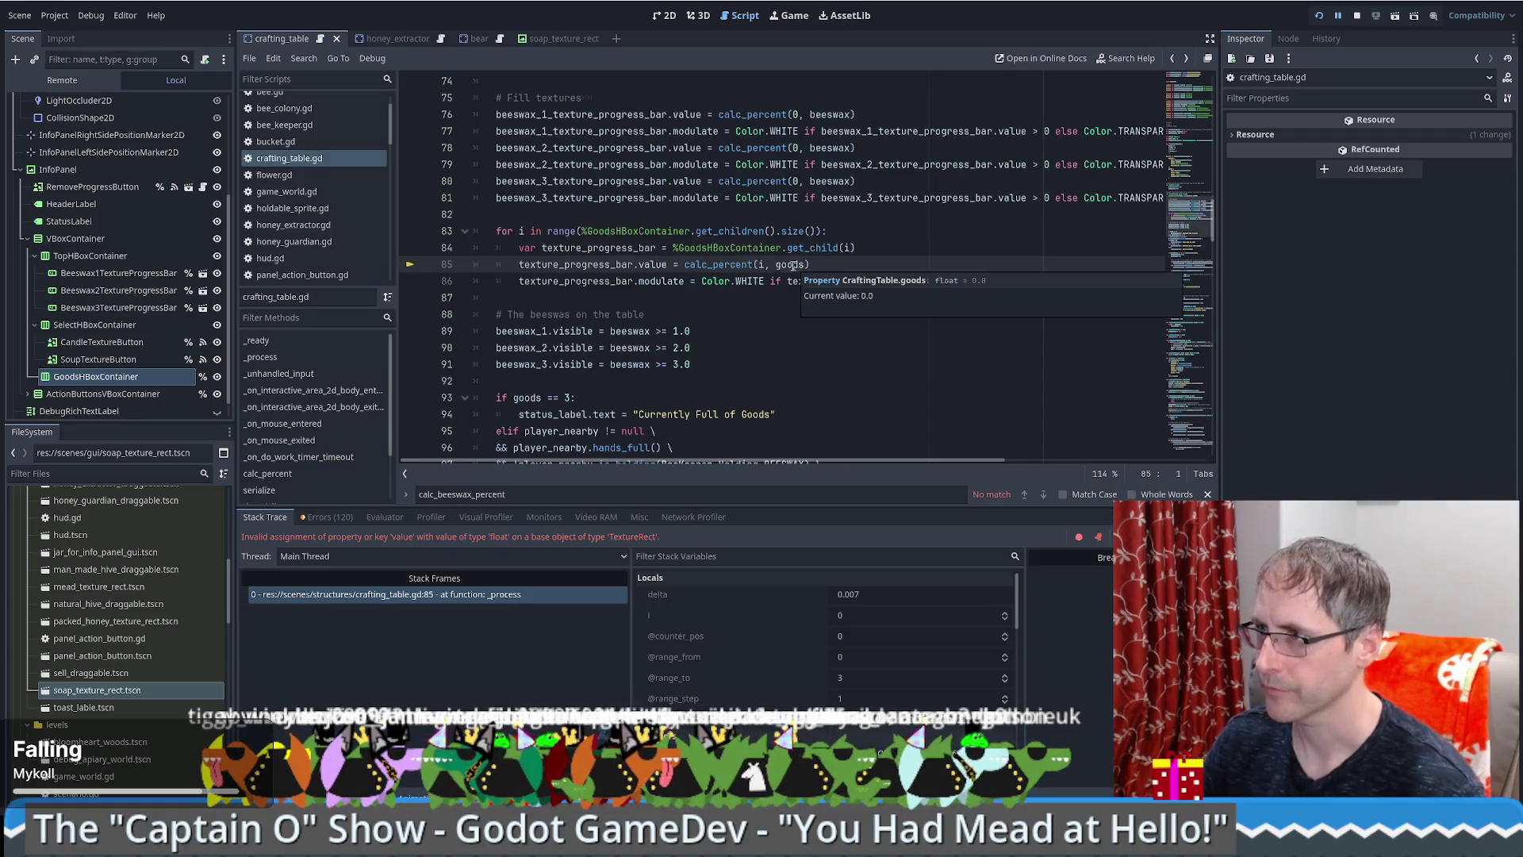
{"action": "mouse_move", "coordinate": [761, 265]}
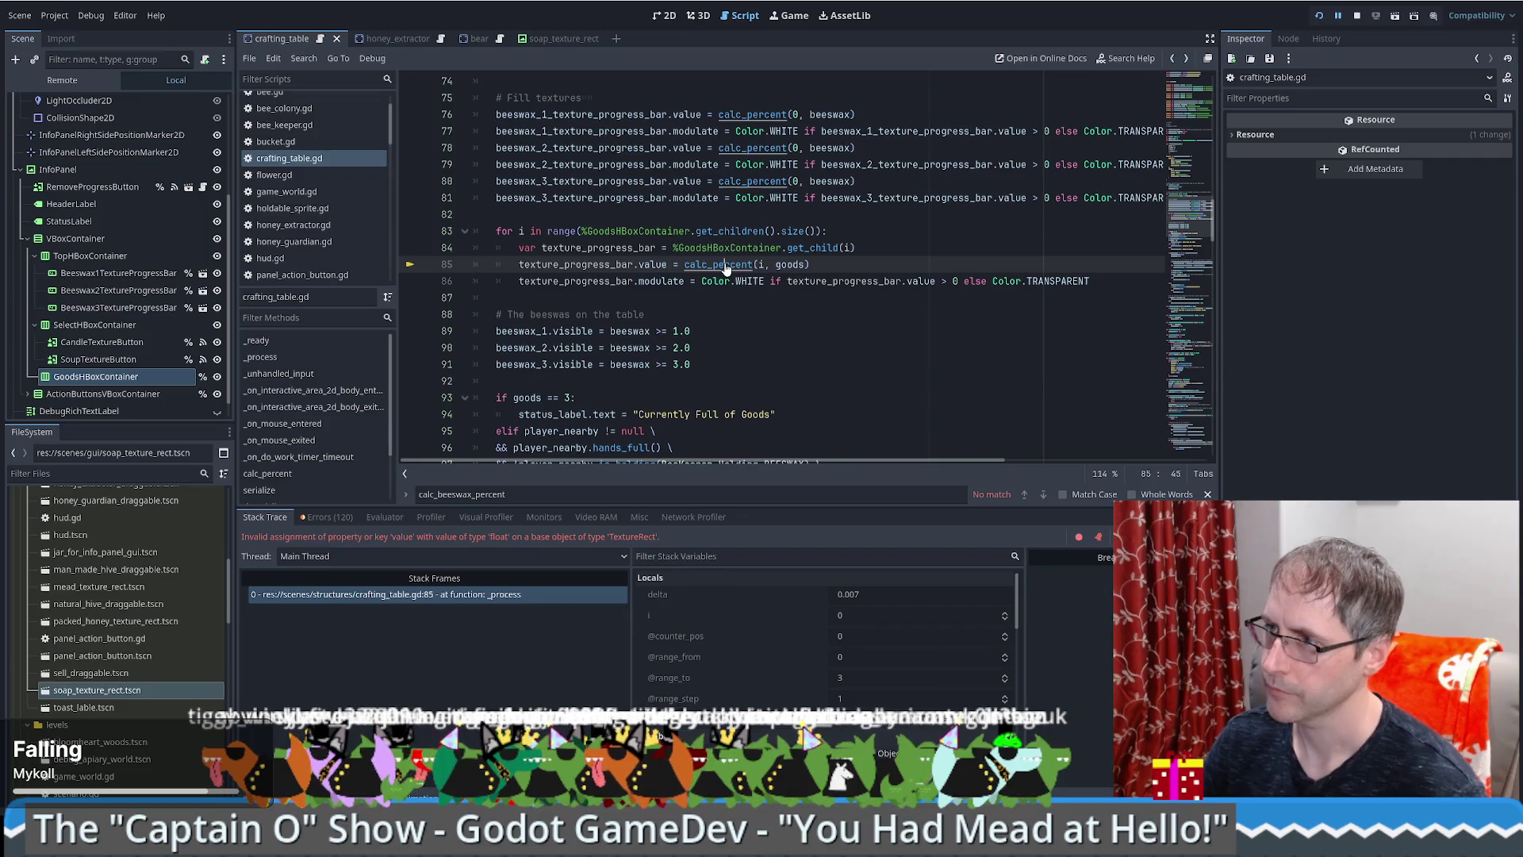
{"action": "left_click", "coordinate": [723, 264], "text": "ctrl"}
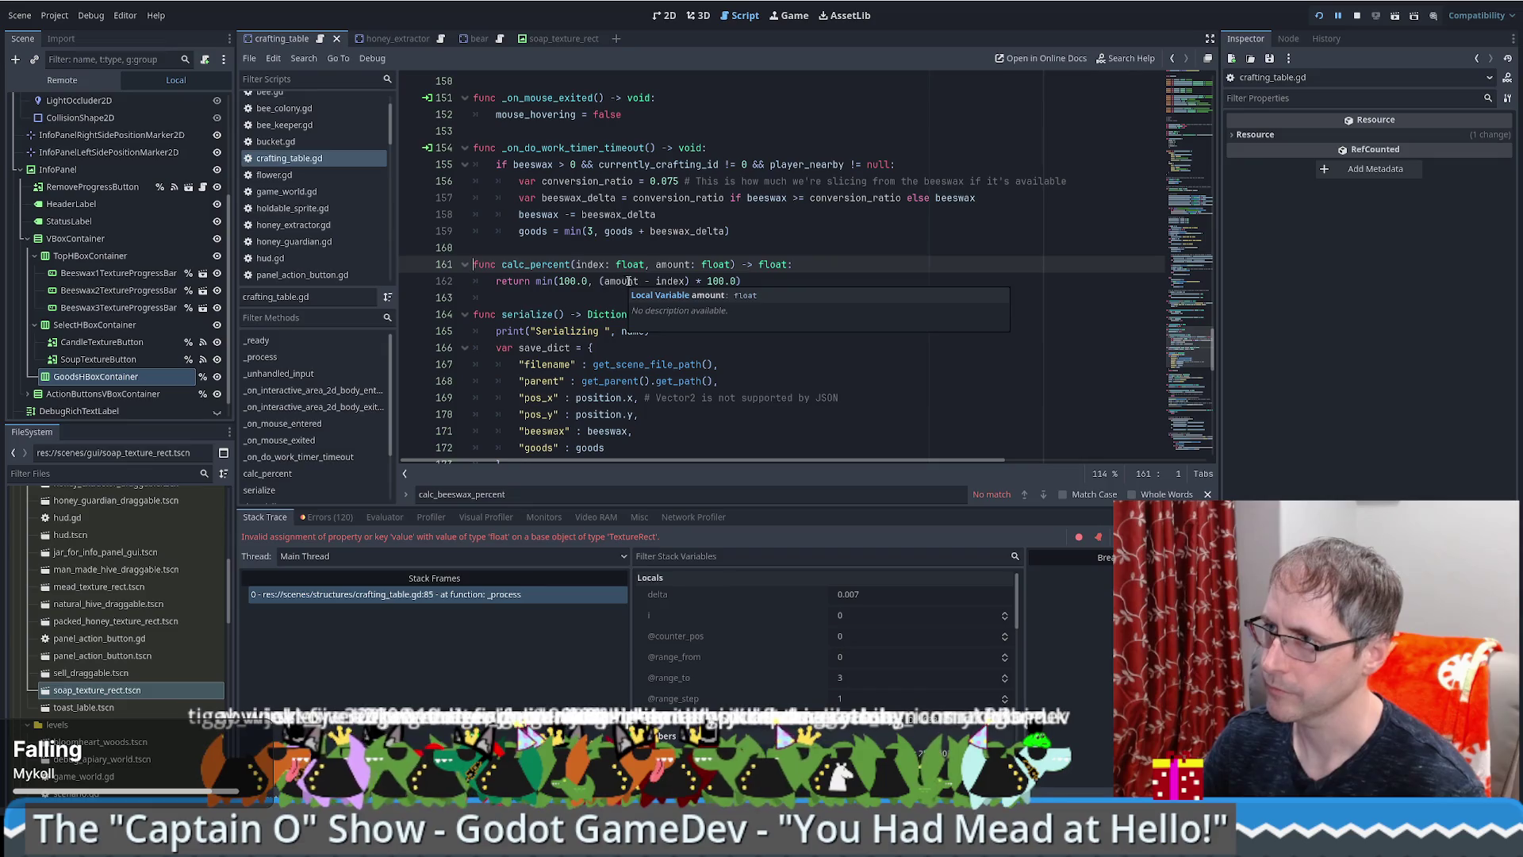
{"action": "mouse_move", "coordinate": [660, 281]}
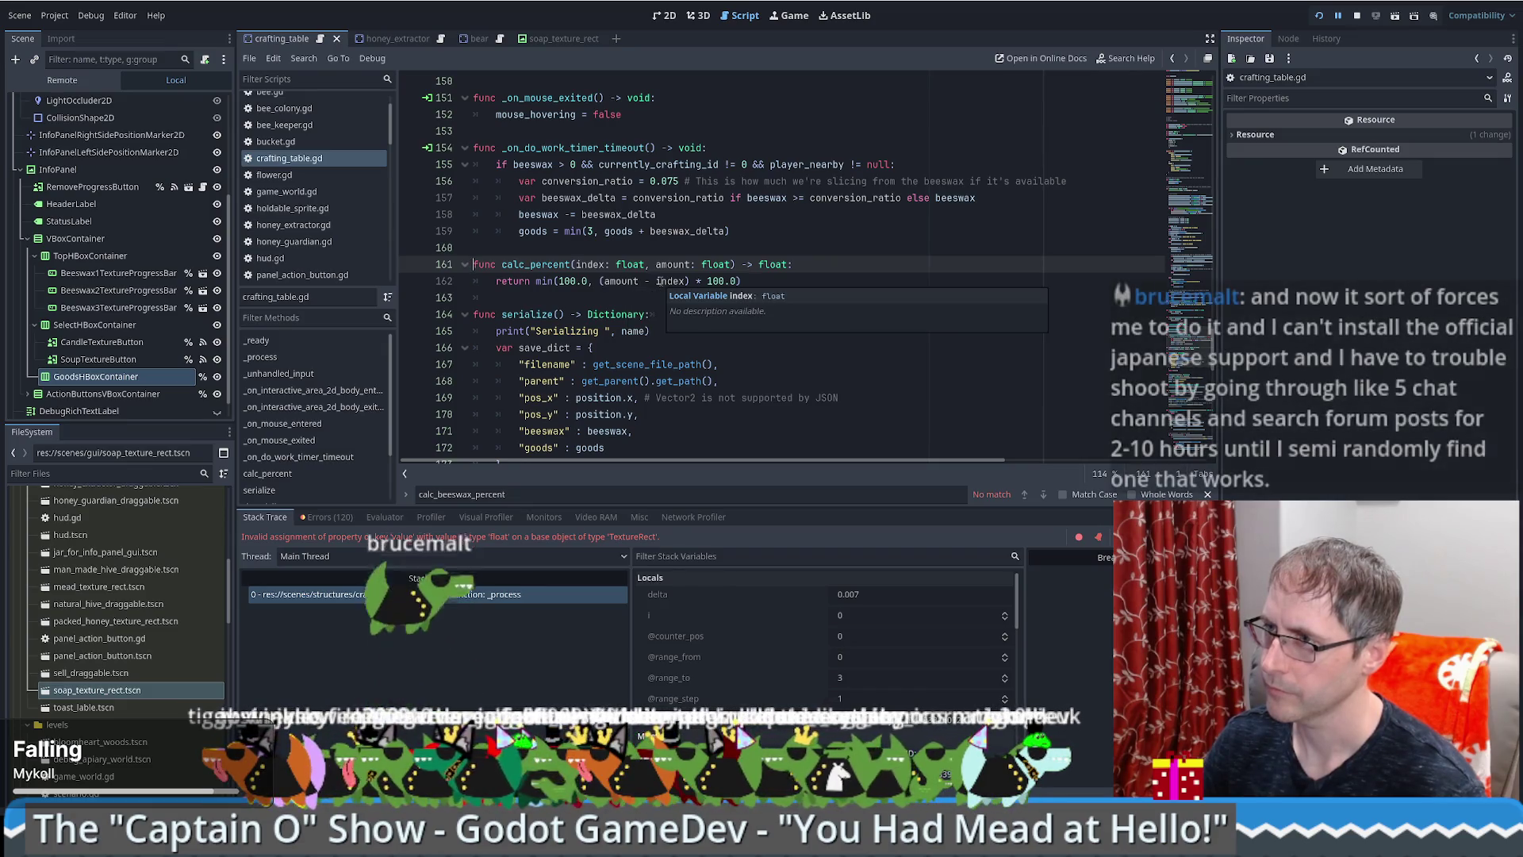
{"action": "key", "text": "alt+Left"}
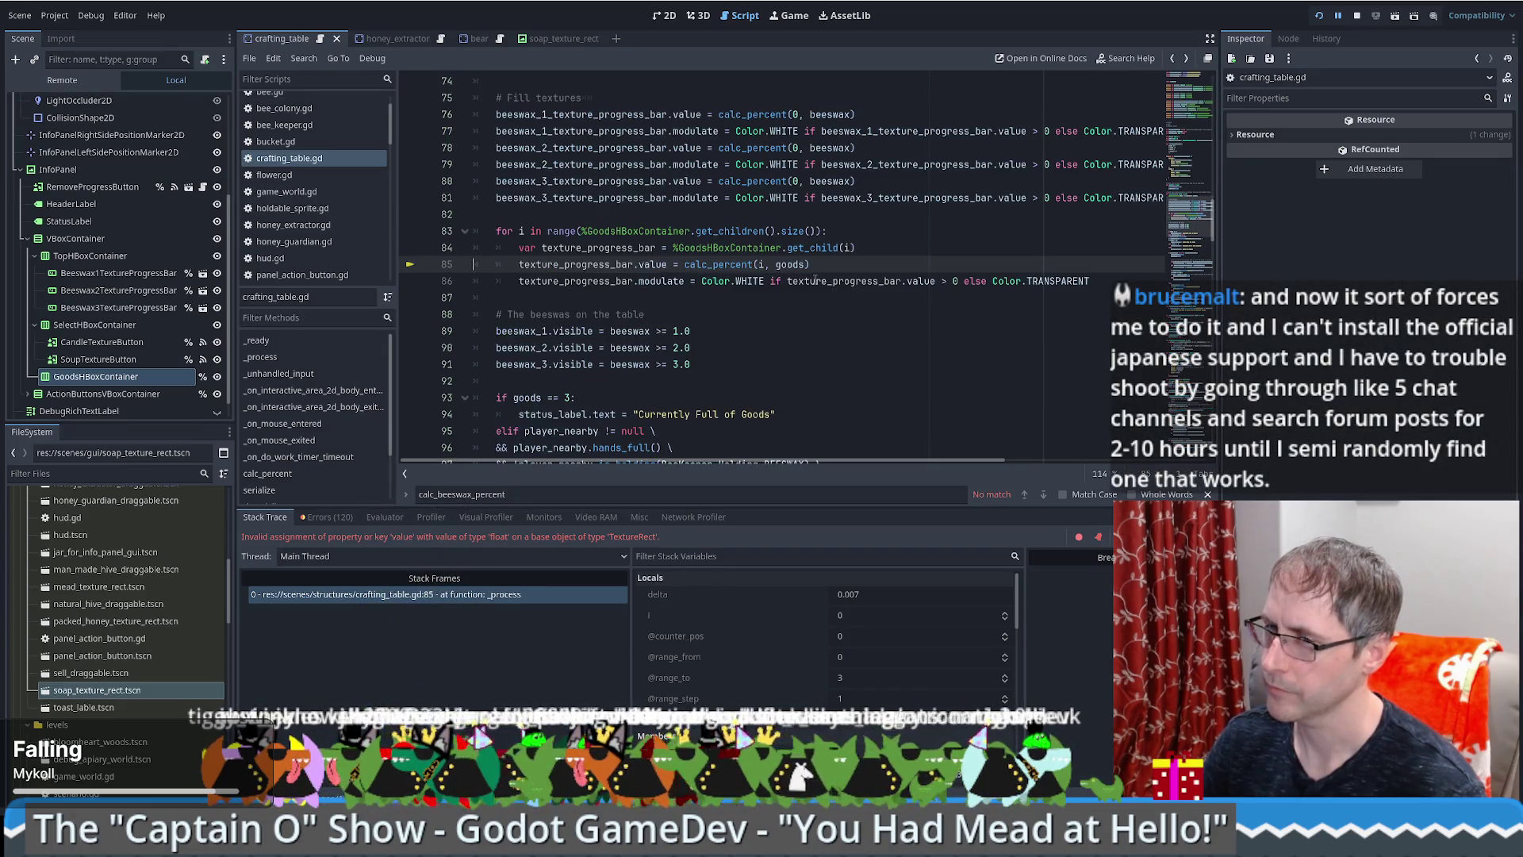
{"action": "mouse_move", "coordinate": [816, 280]}
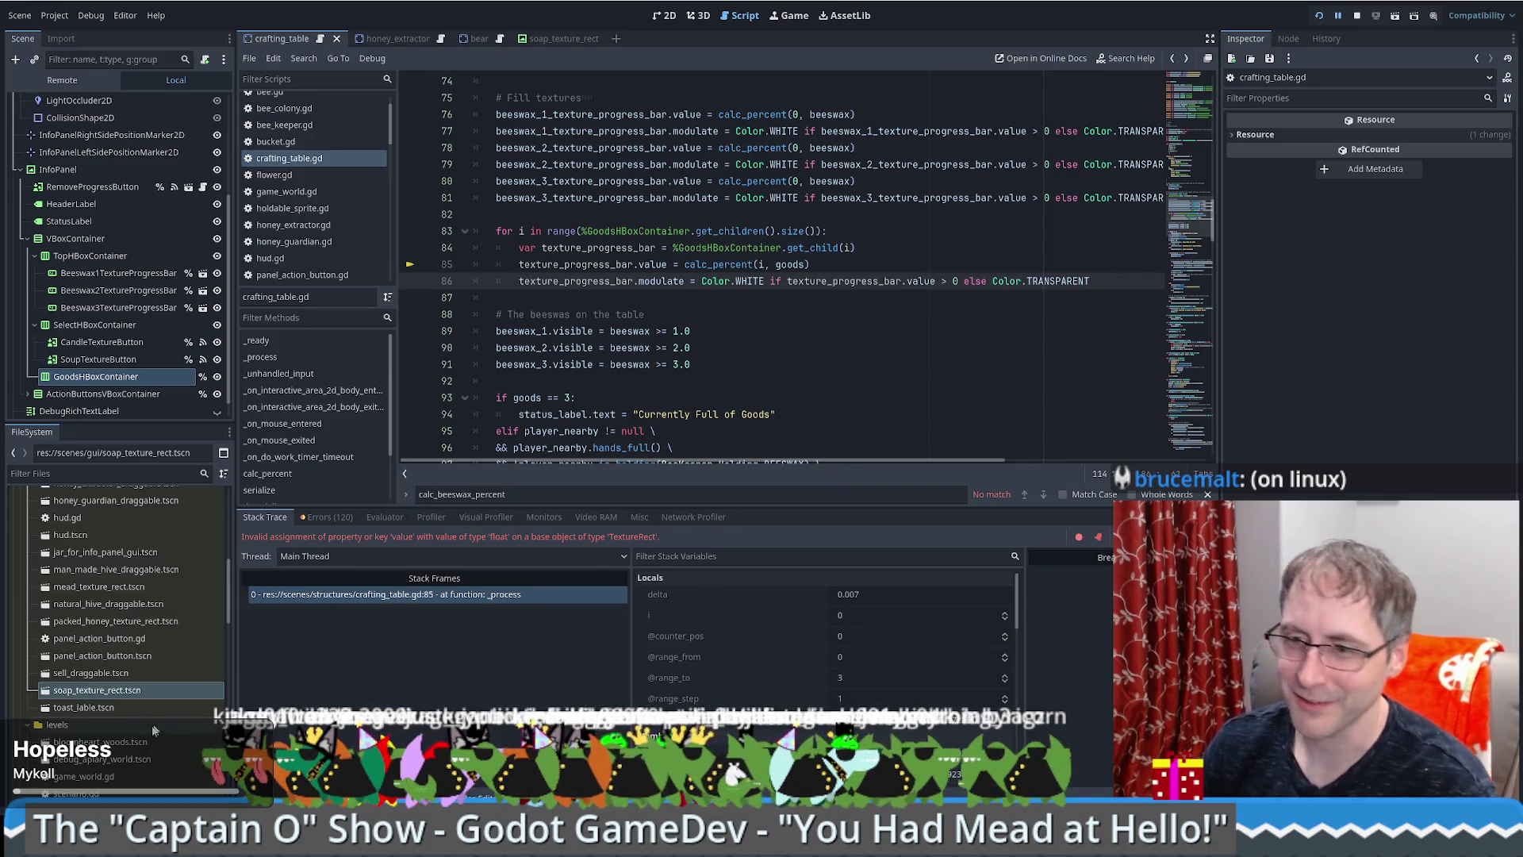
{"action": "key", "text": "alt+Tab"}
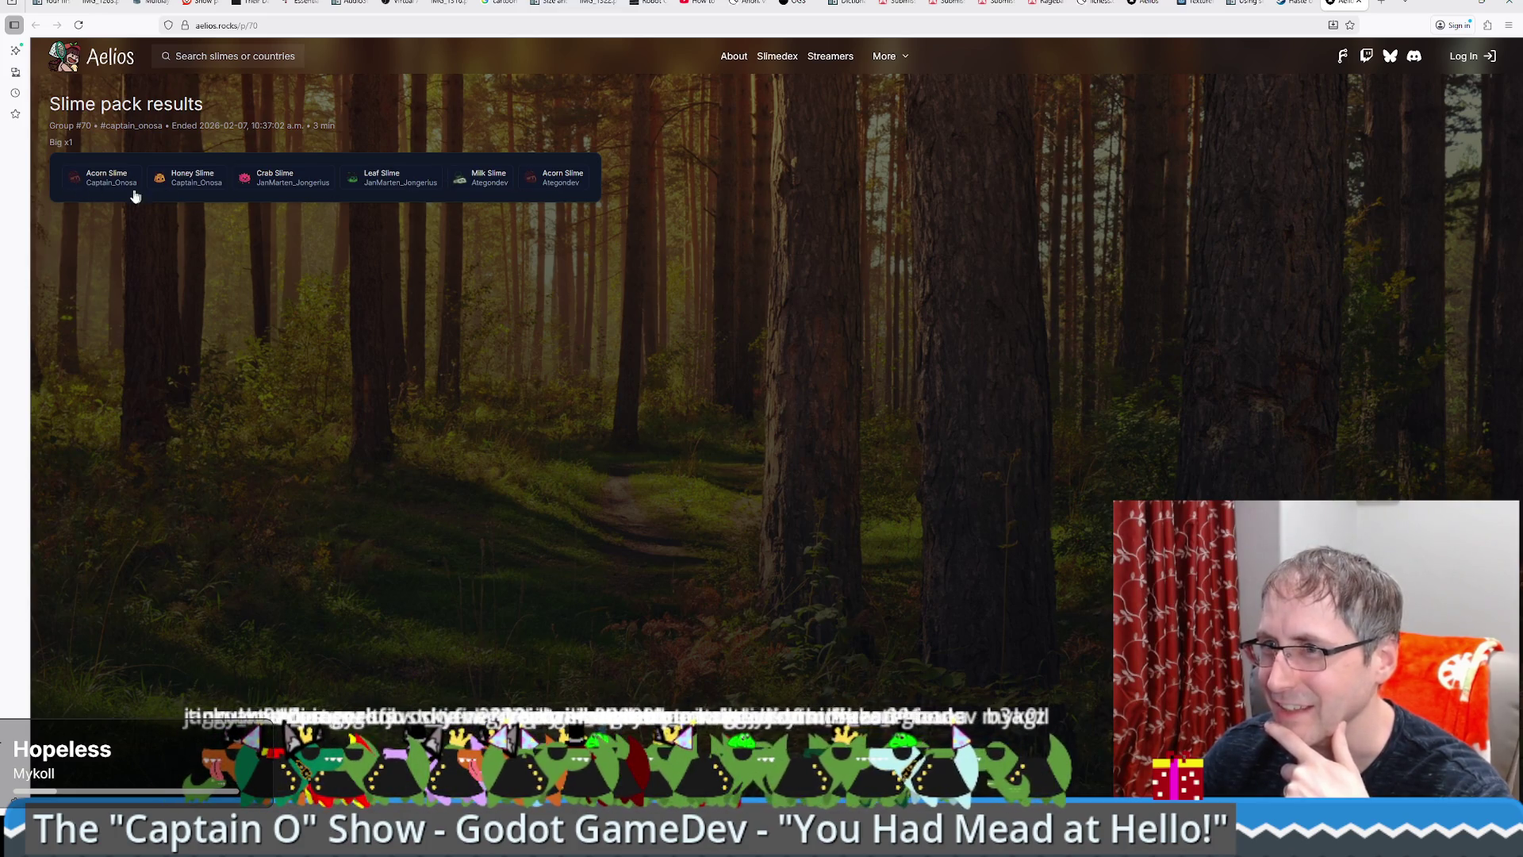
Step: View the Acorn Slime details, go back, and open the Slimedex listing all 216 slimes
{"action": "left_click", "coordinate": [107, 173]}
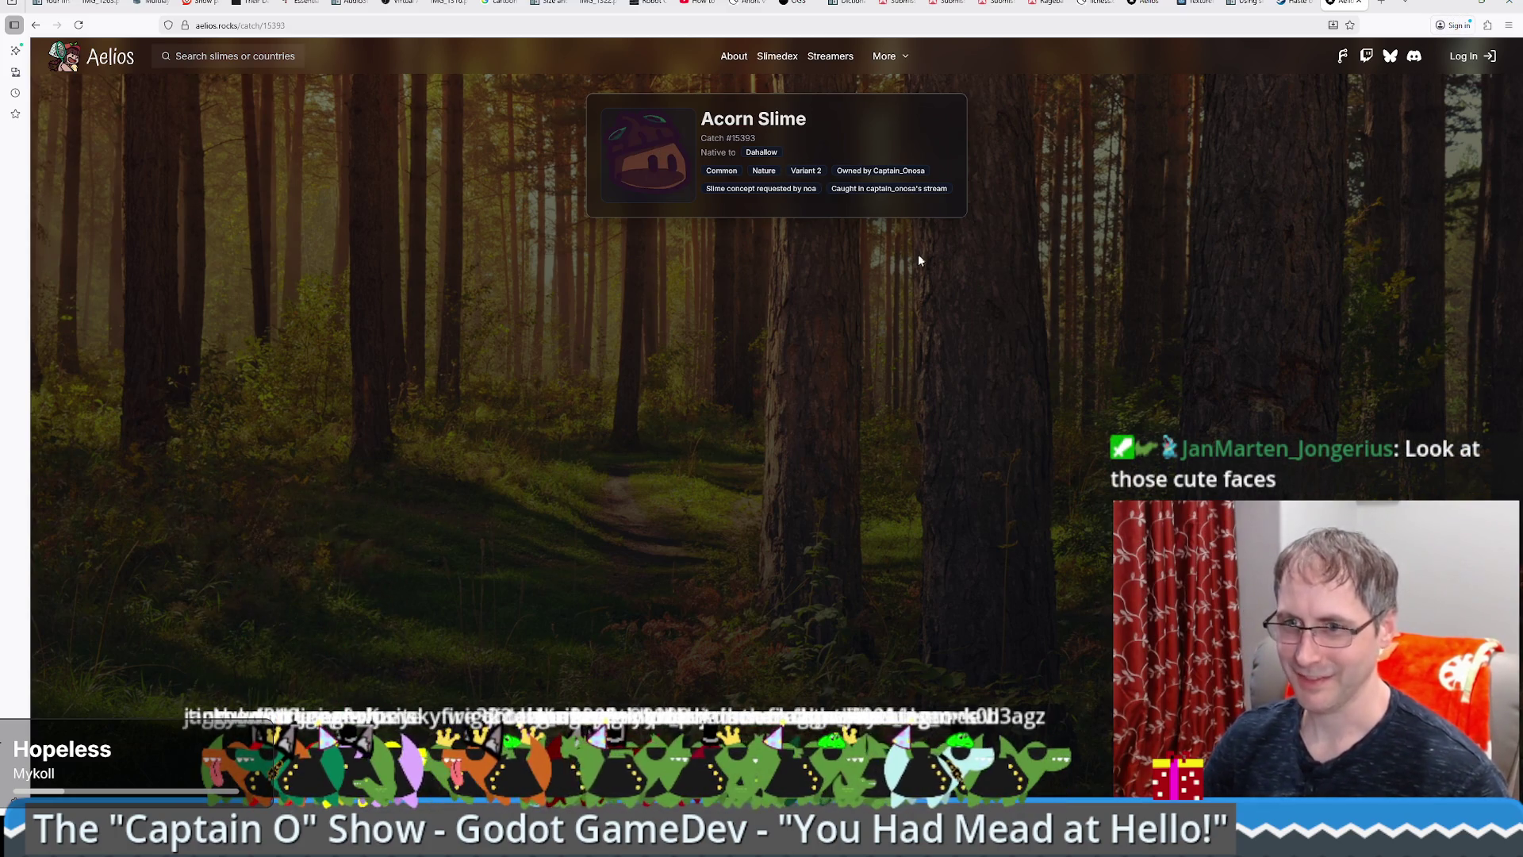
{"action": "key", "text": "alt+Left"}
{"action": "left_click", "coordinate": [786, 63]}
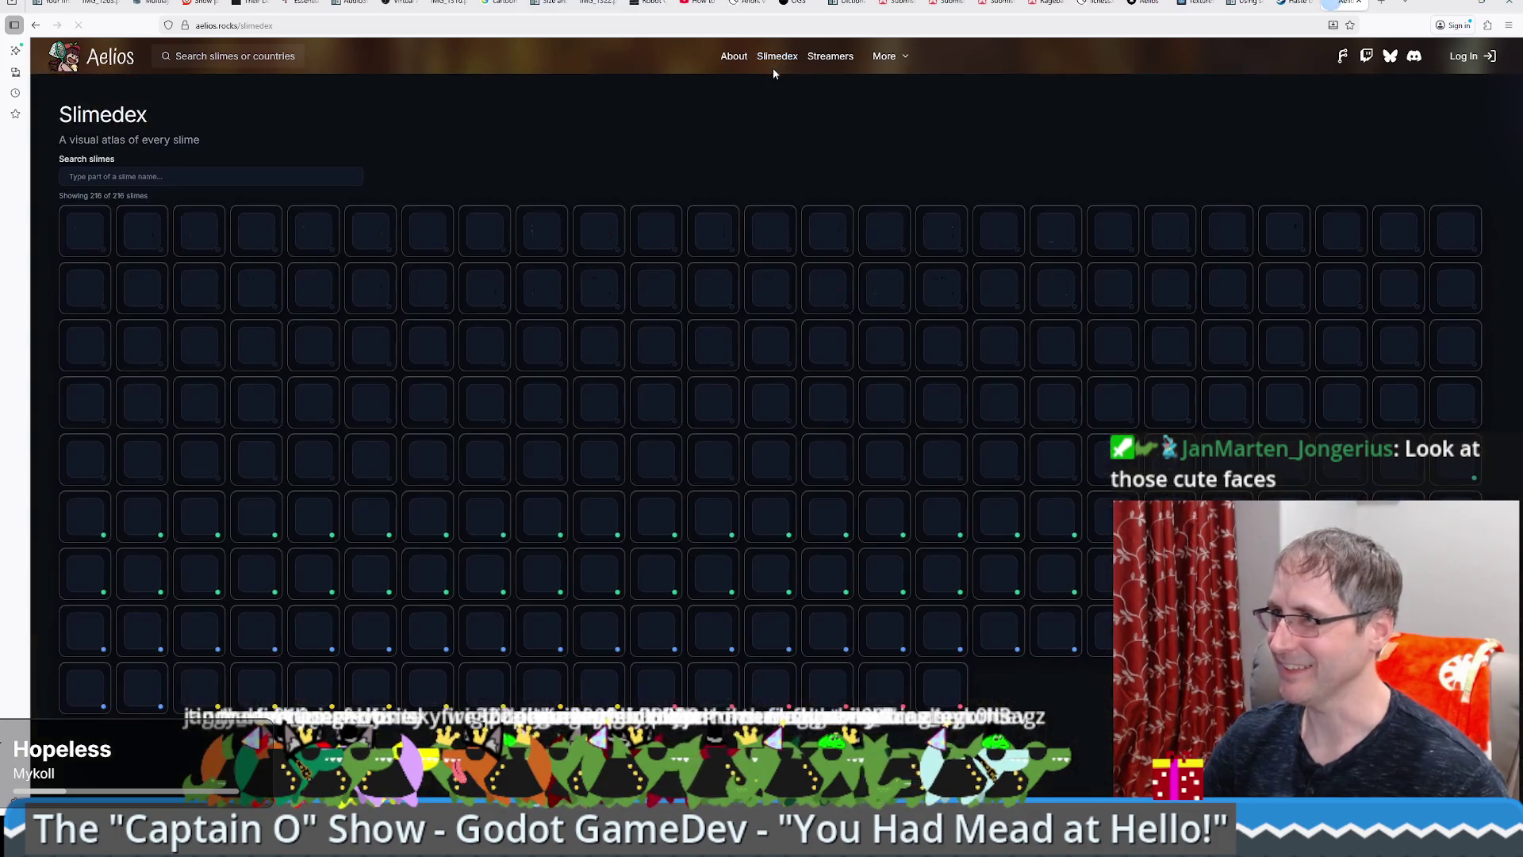
Step: Scroll through the Slimedex page, then return to crafting_table.gd line 85 in Godot
{"action": "mouse_move", "coordinate": [984, 235]}
{"action": "scroll", "coordinate": [1013, 571], "scroll_direction": "down", "scroll_amount": 2}
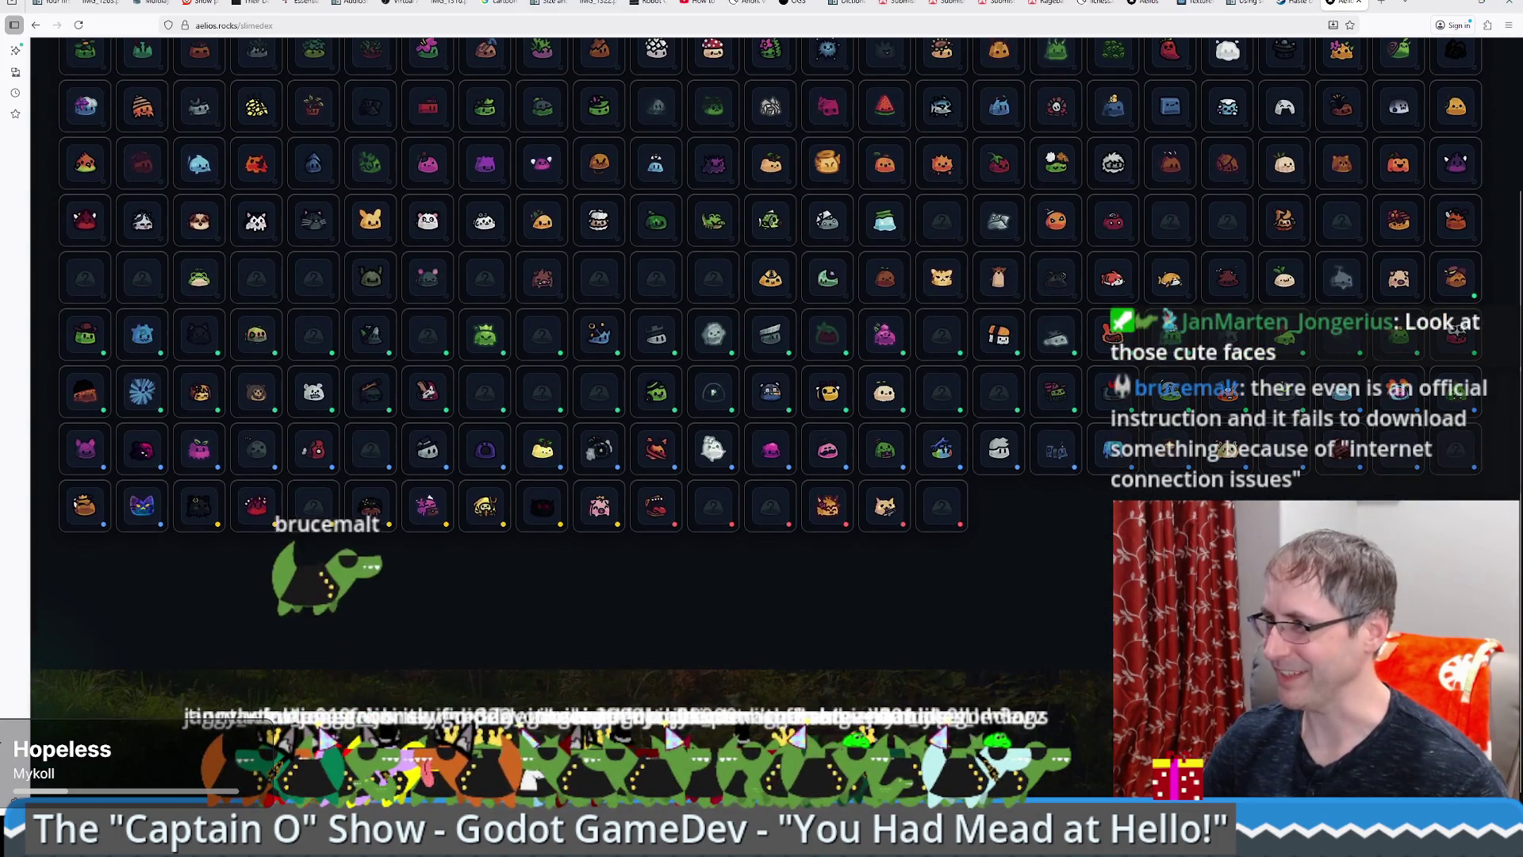
{"action": "scroll", "coordinate": [1103, 516], "scroll_direction": "up", "scroll_amount": 2}
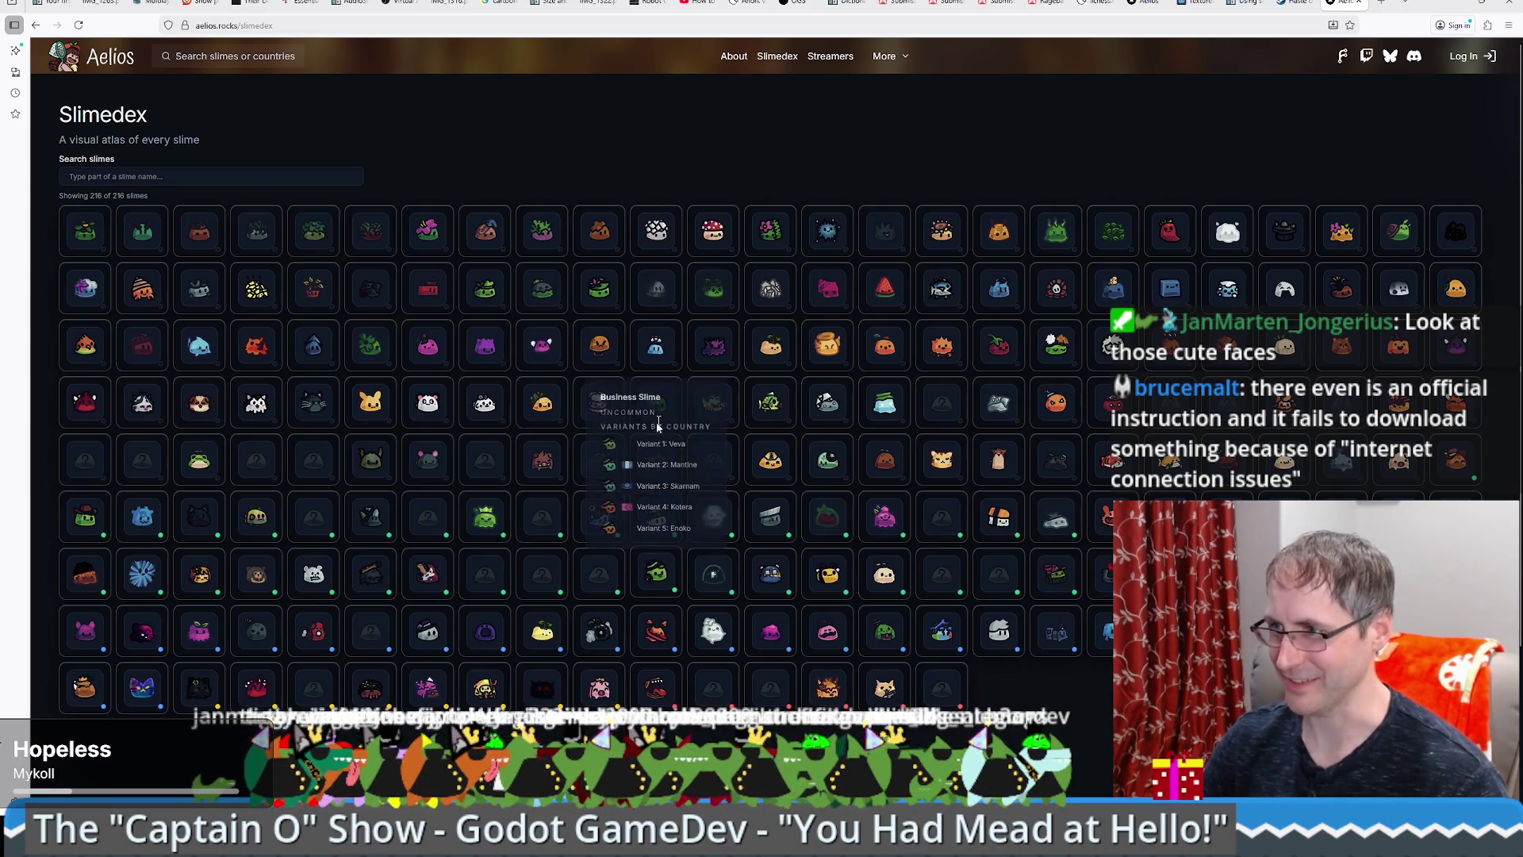
{"action": "mouse_move", "coordinate": [720, 403]}
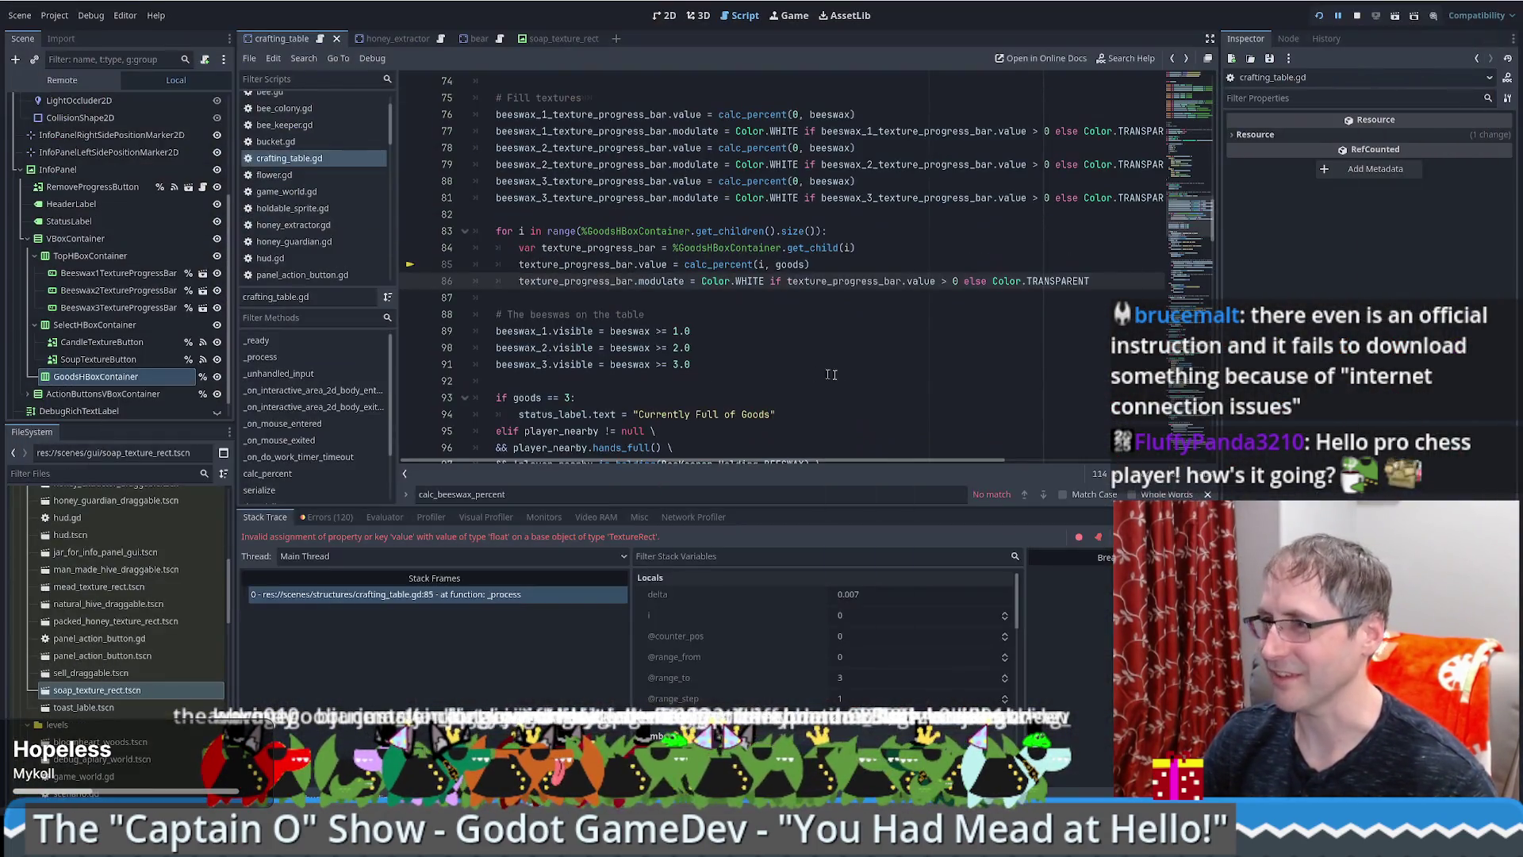
{"action": "left_click", "coordinate": [840, 349]}
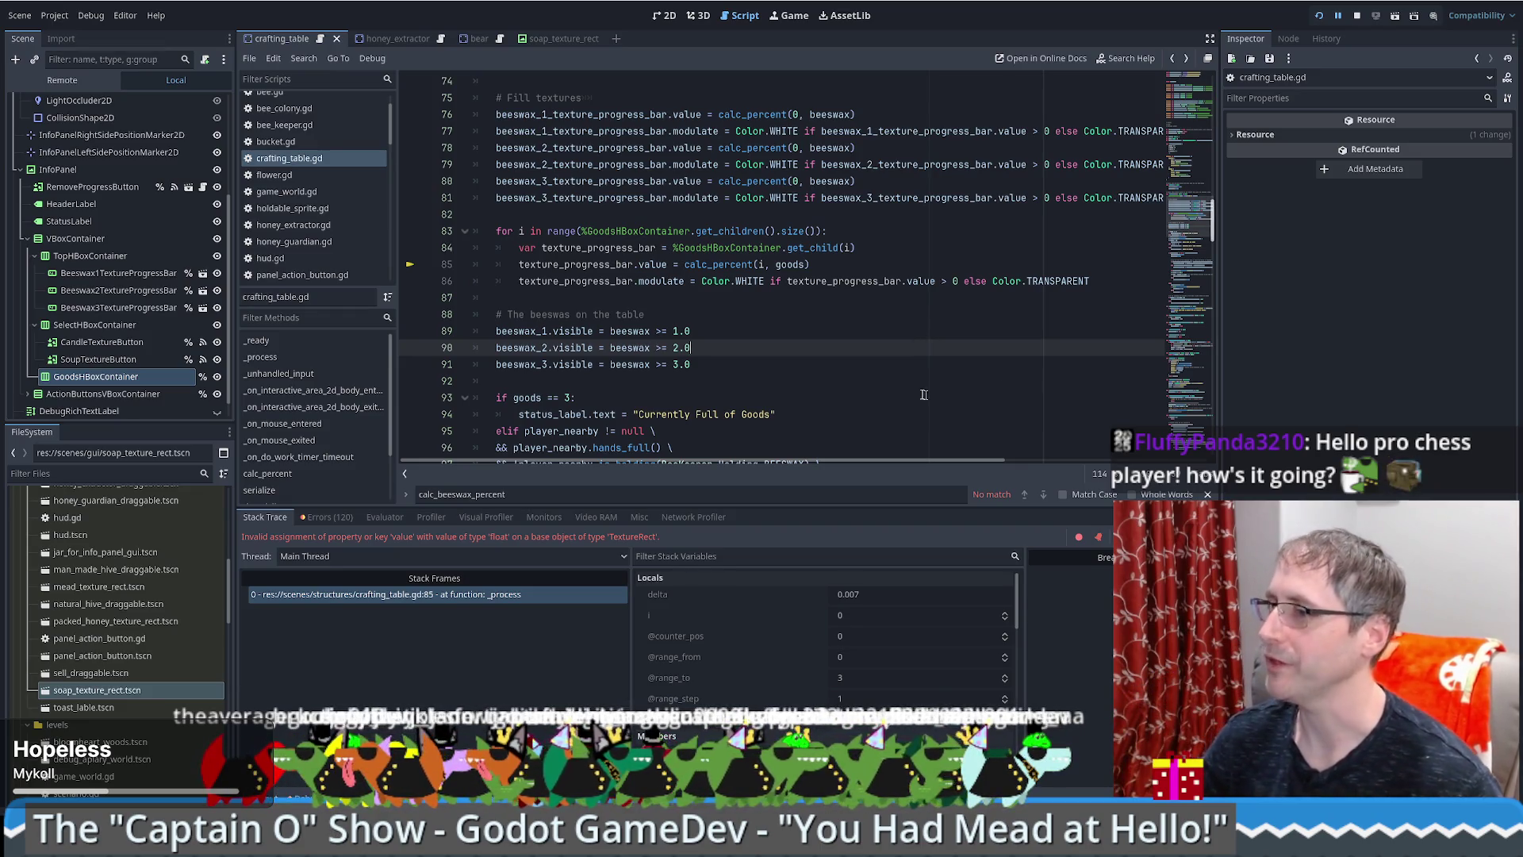
Step: Revisit the calc_percent definition and return to its call and error message on line 85
{"action": "left_click", "coordinate": [811, 368]}
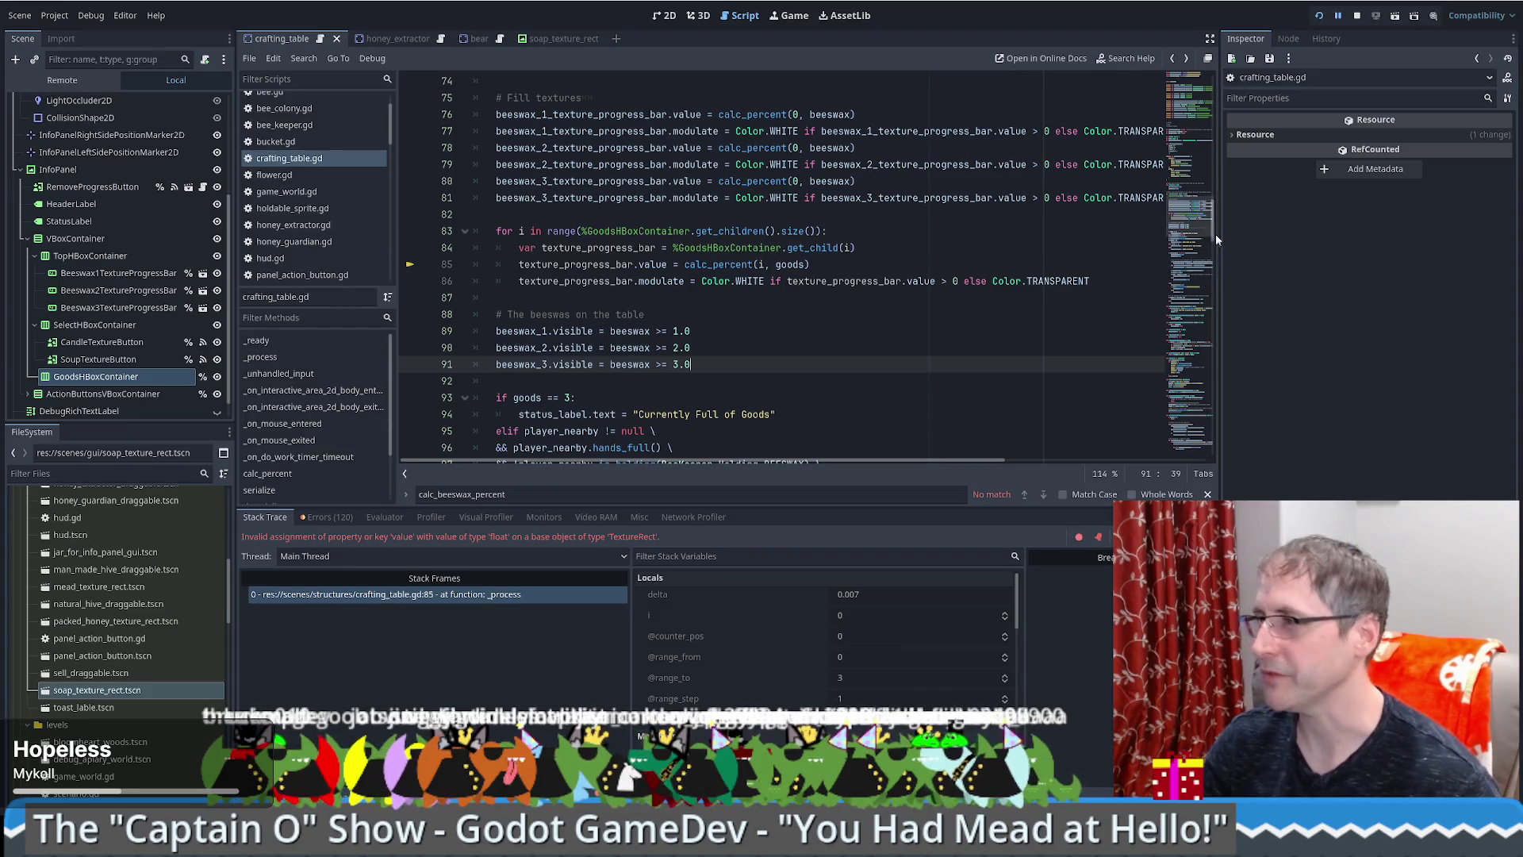
{"action": "scroll", "coordinate": [674, 291], "scroll_direction": "down", "scroll_amount": 1}
{"action": "left_click", "coordinate": [717, 261]}
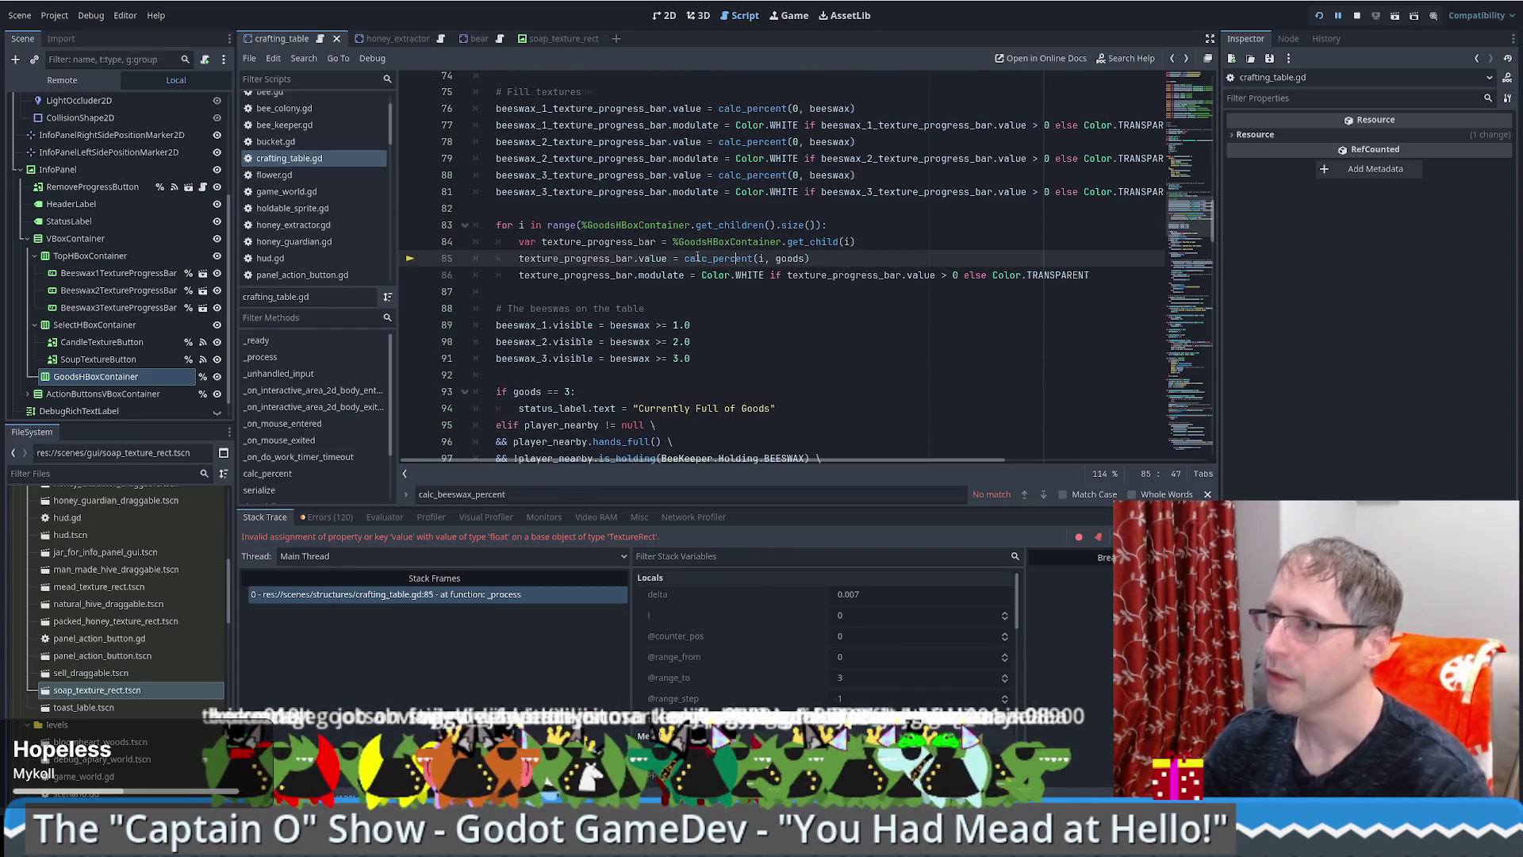
{"action": "left_click", "coordinate": [716, 260], "text": "ctrl"}
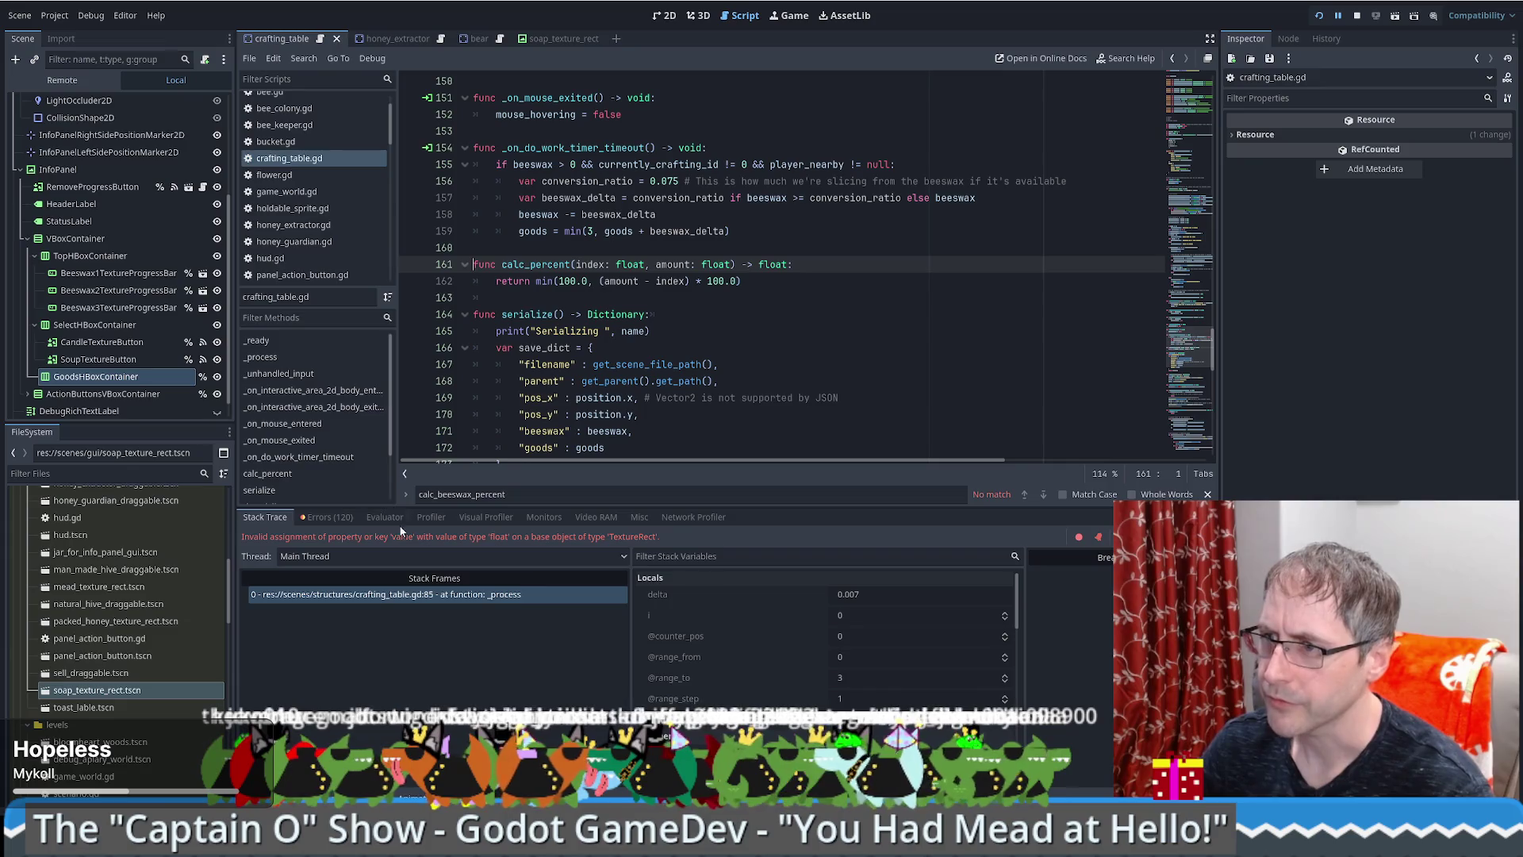
{"action": "key", "text": "alt+Left"}
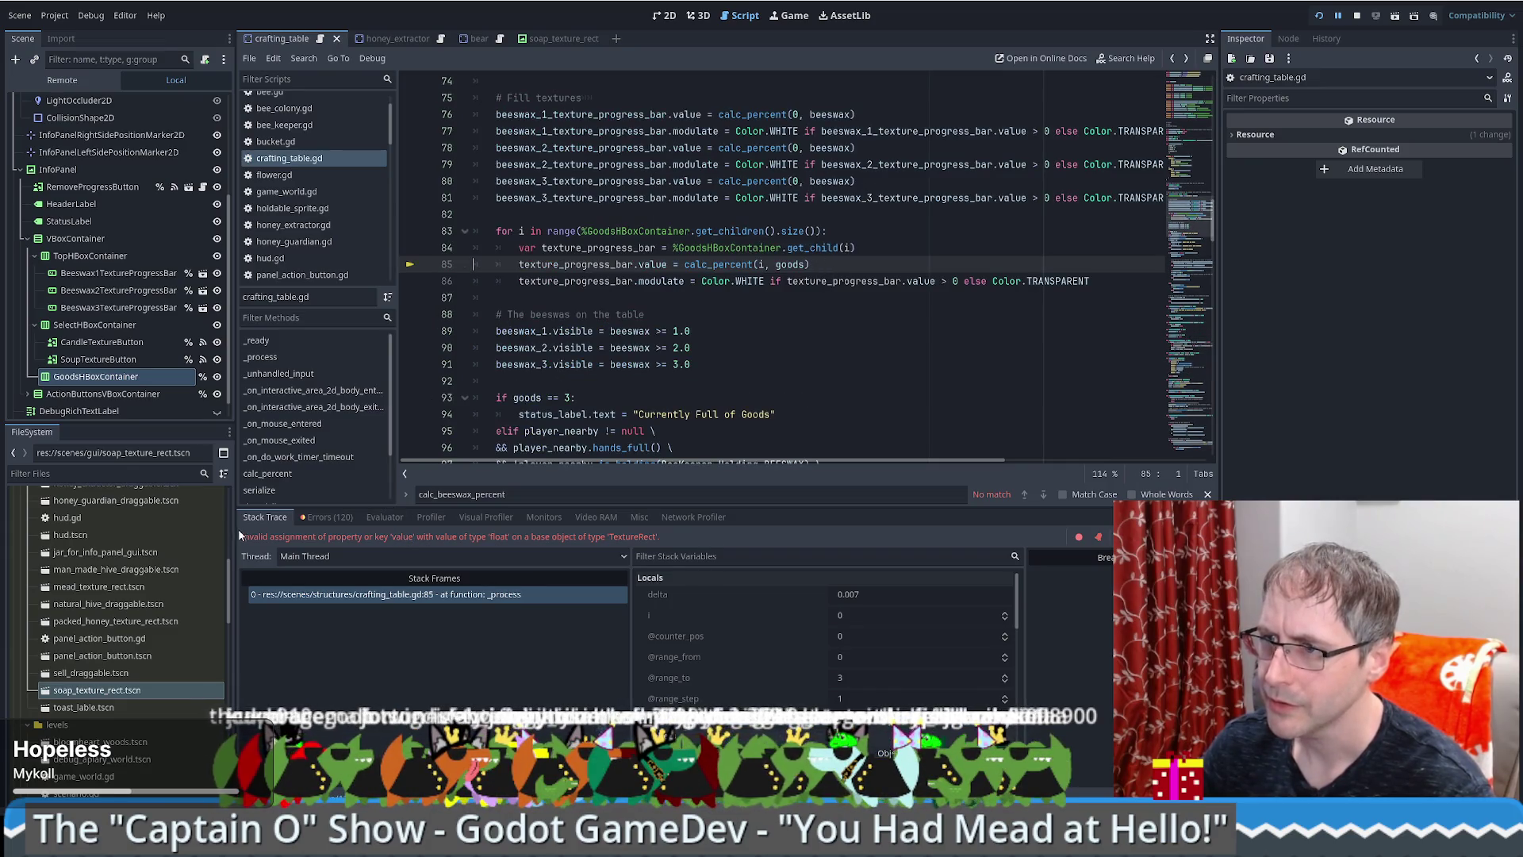
{"action": "left_click_drag", "start_coordinate": [262, 537], "coordinate": [390, 538]}
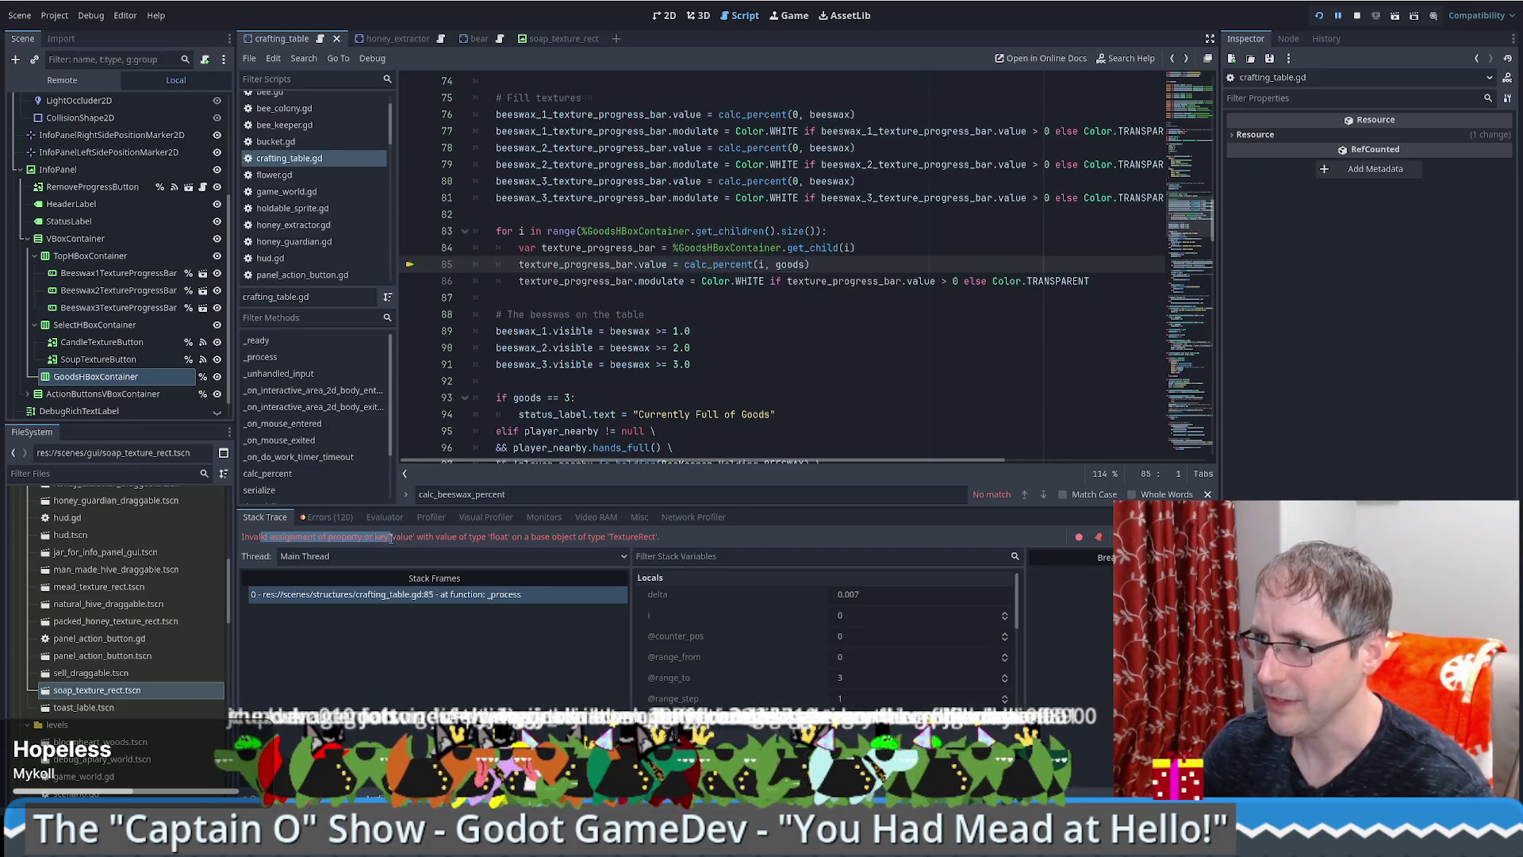
Step: Inspect the remote object in texture_progress_bar on line 84 and open the beeswax_for_info_panel_gui scene
{"action": "left_click", "coordinate": [817, 249]}
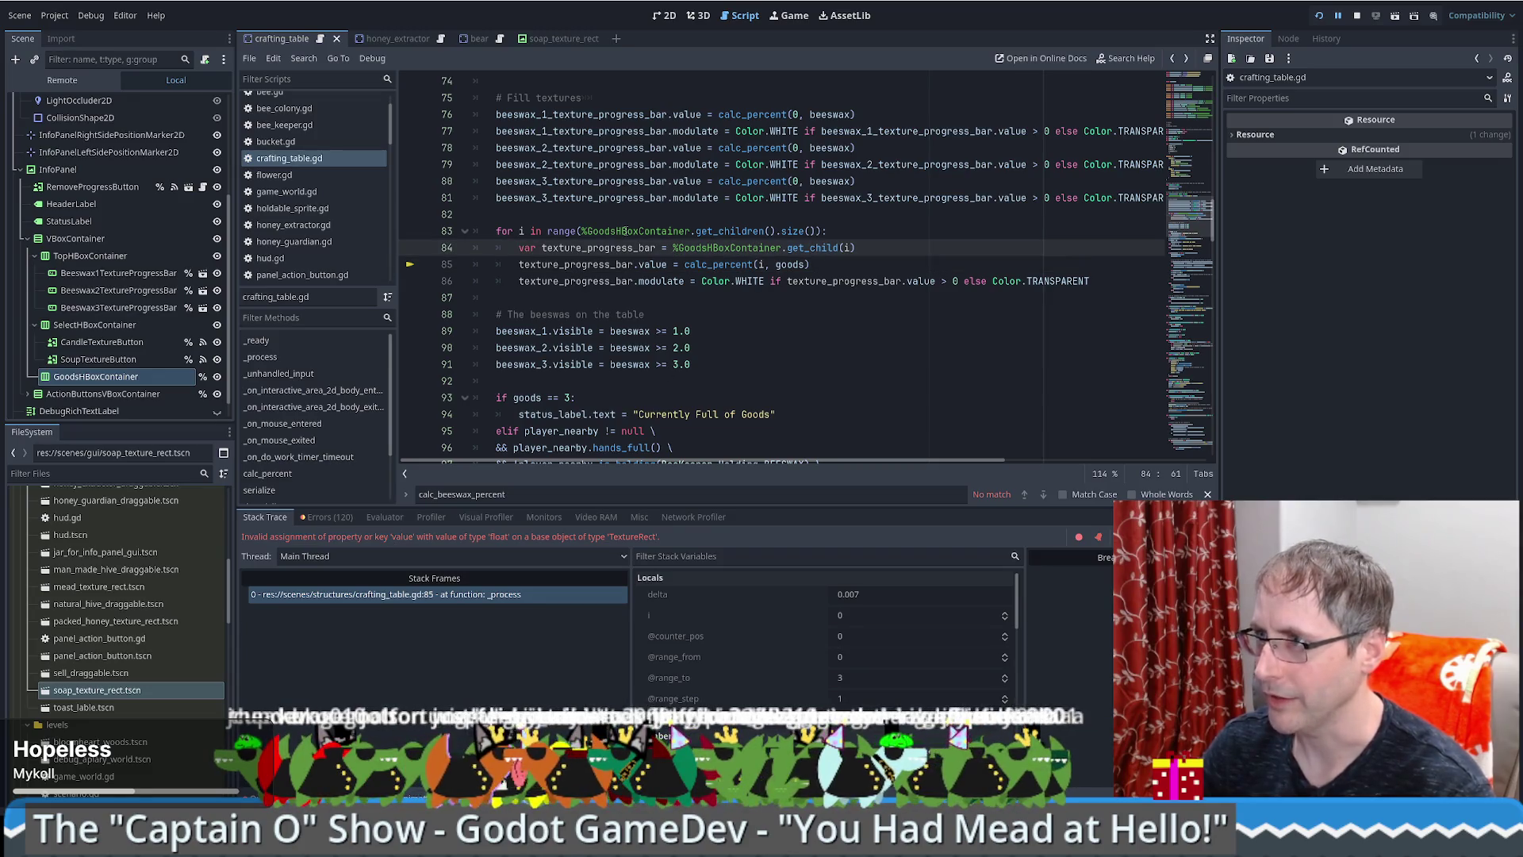
{"action": "double_click", "coordinate": [629, 248]}
{"action": "mouse_move", "coordinate": [630, 248]}
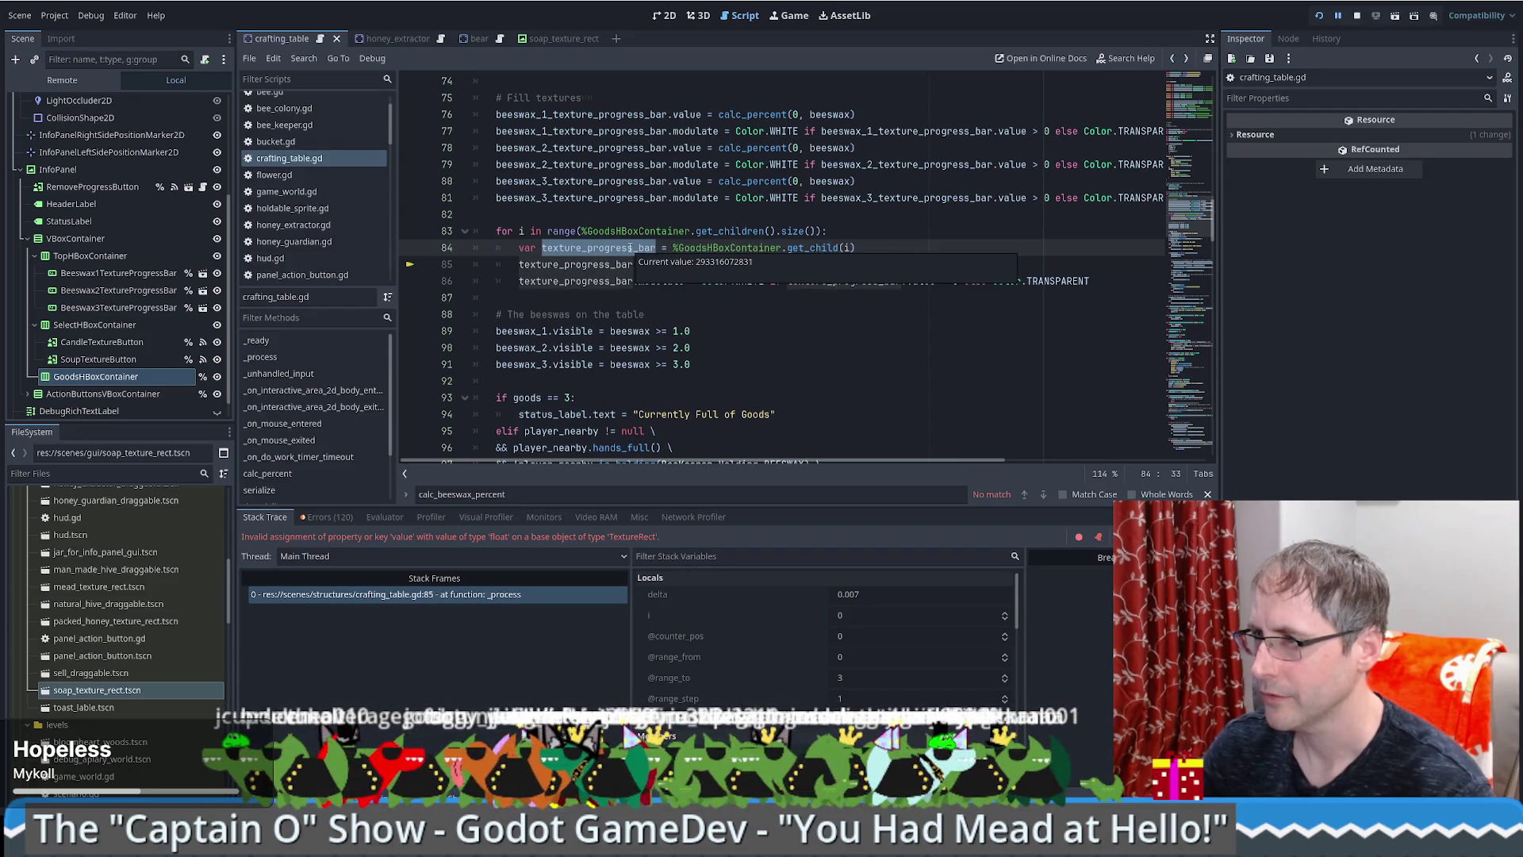
{"action": "left_click", "coordinate": [794, 716]}
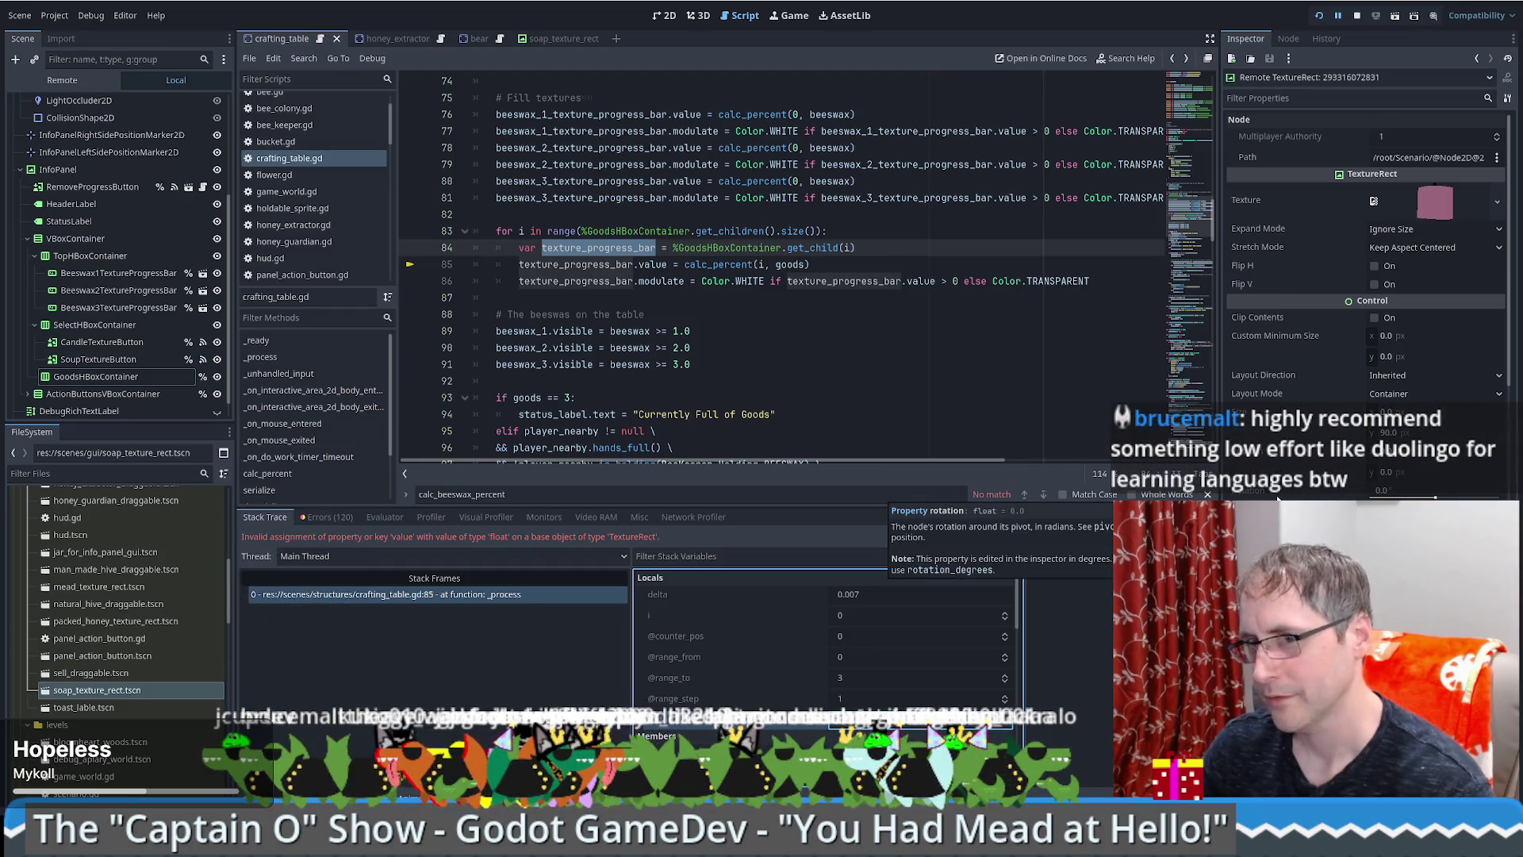
{"action": "mouse_move", "coordinate": [629, 329]}
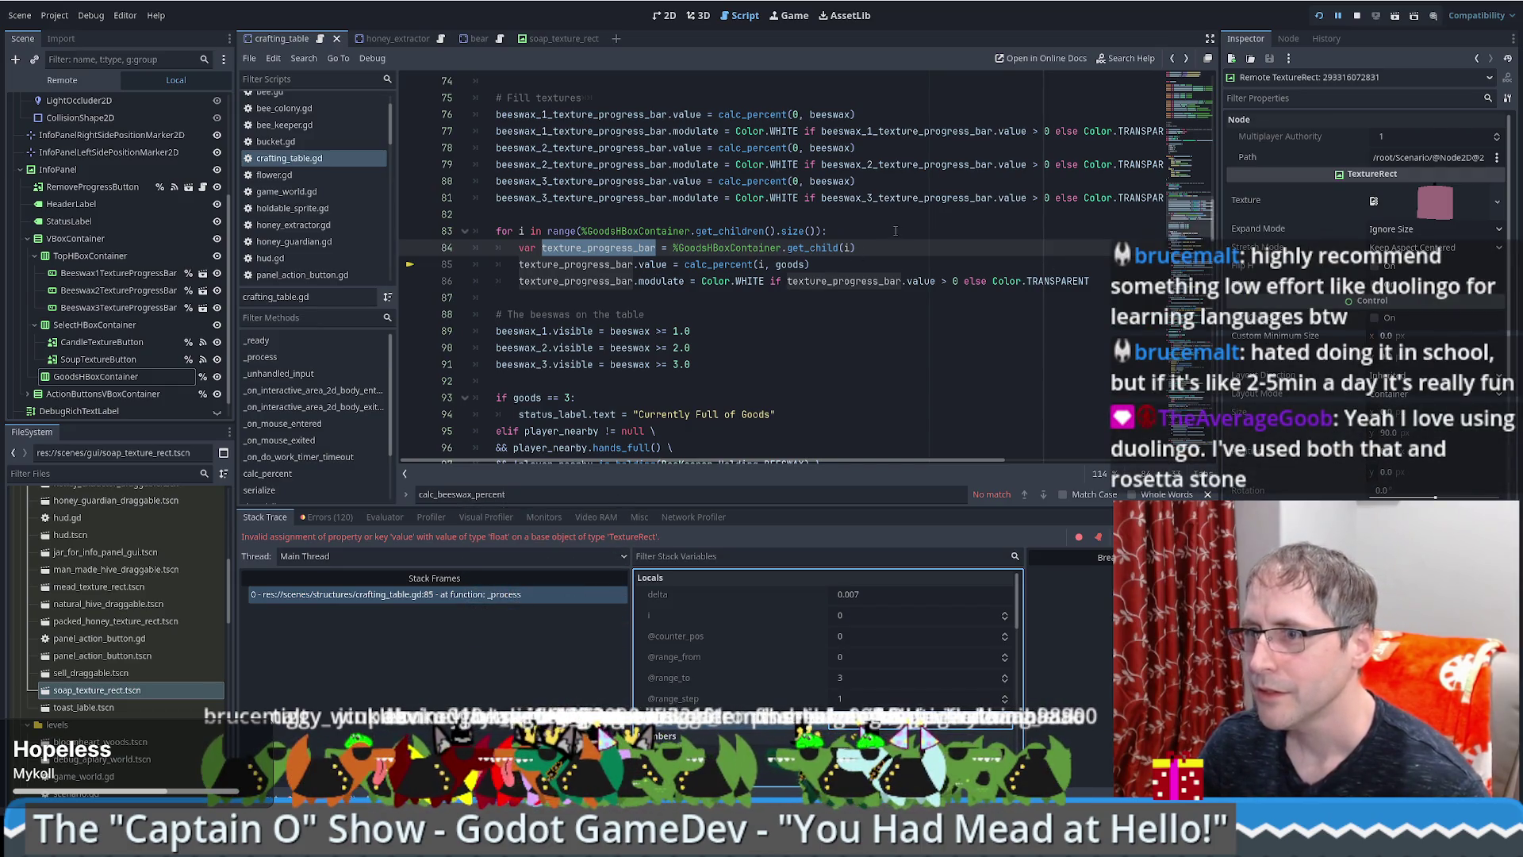
{"action": "left_click", "coordinate": [200, 286]}
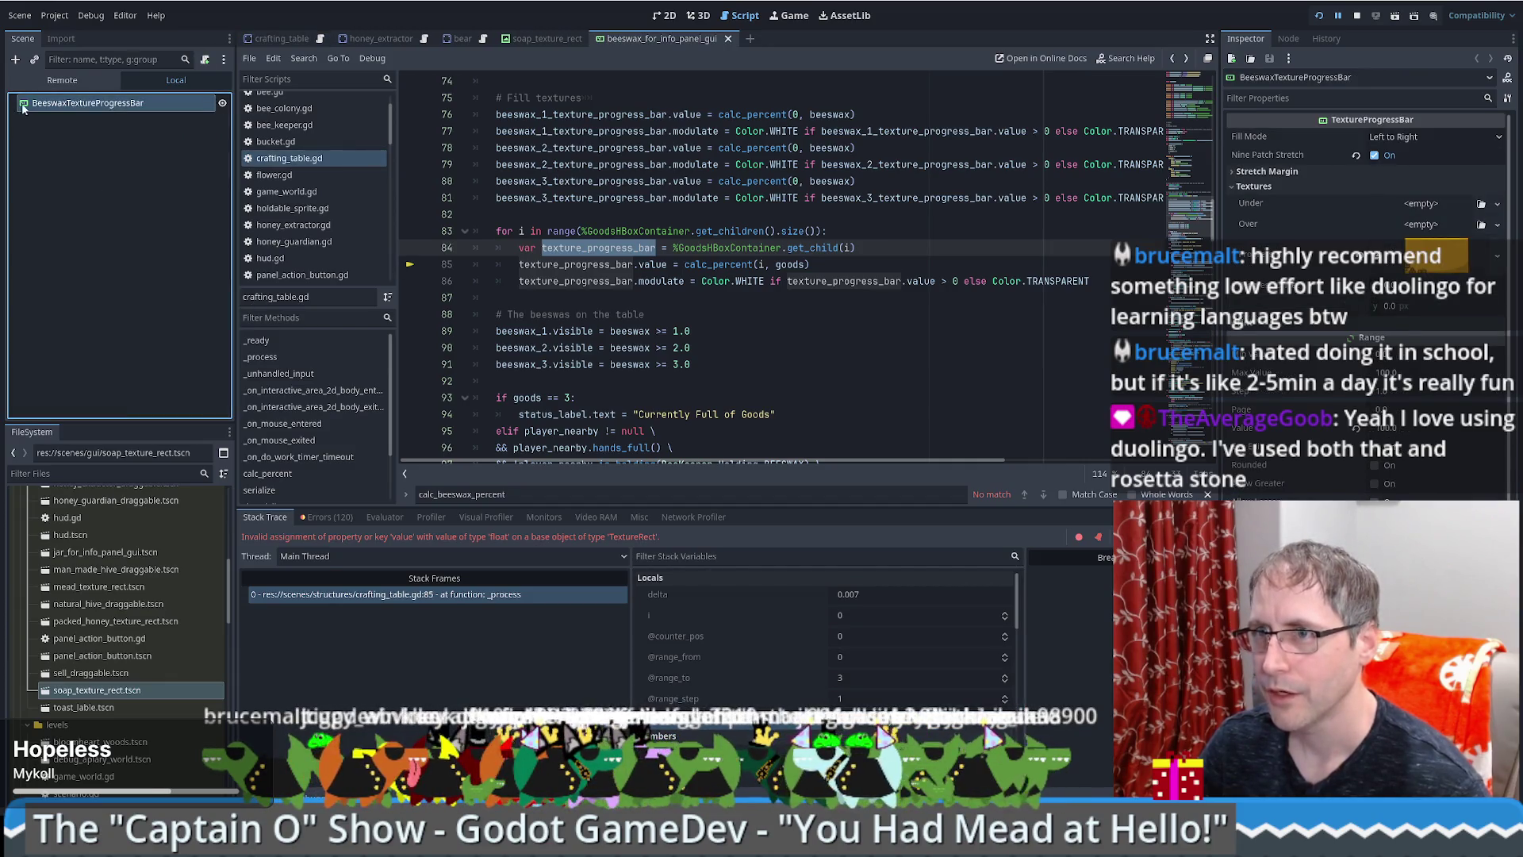
Step: Switch to the soap_texture_rect scene and end the crashed debug session with Run then Stop
{"action": "left_click", "coordinate": [538, 40]}
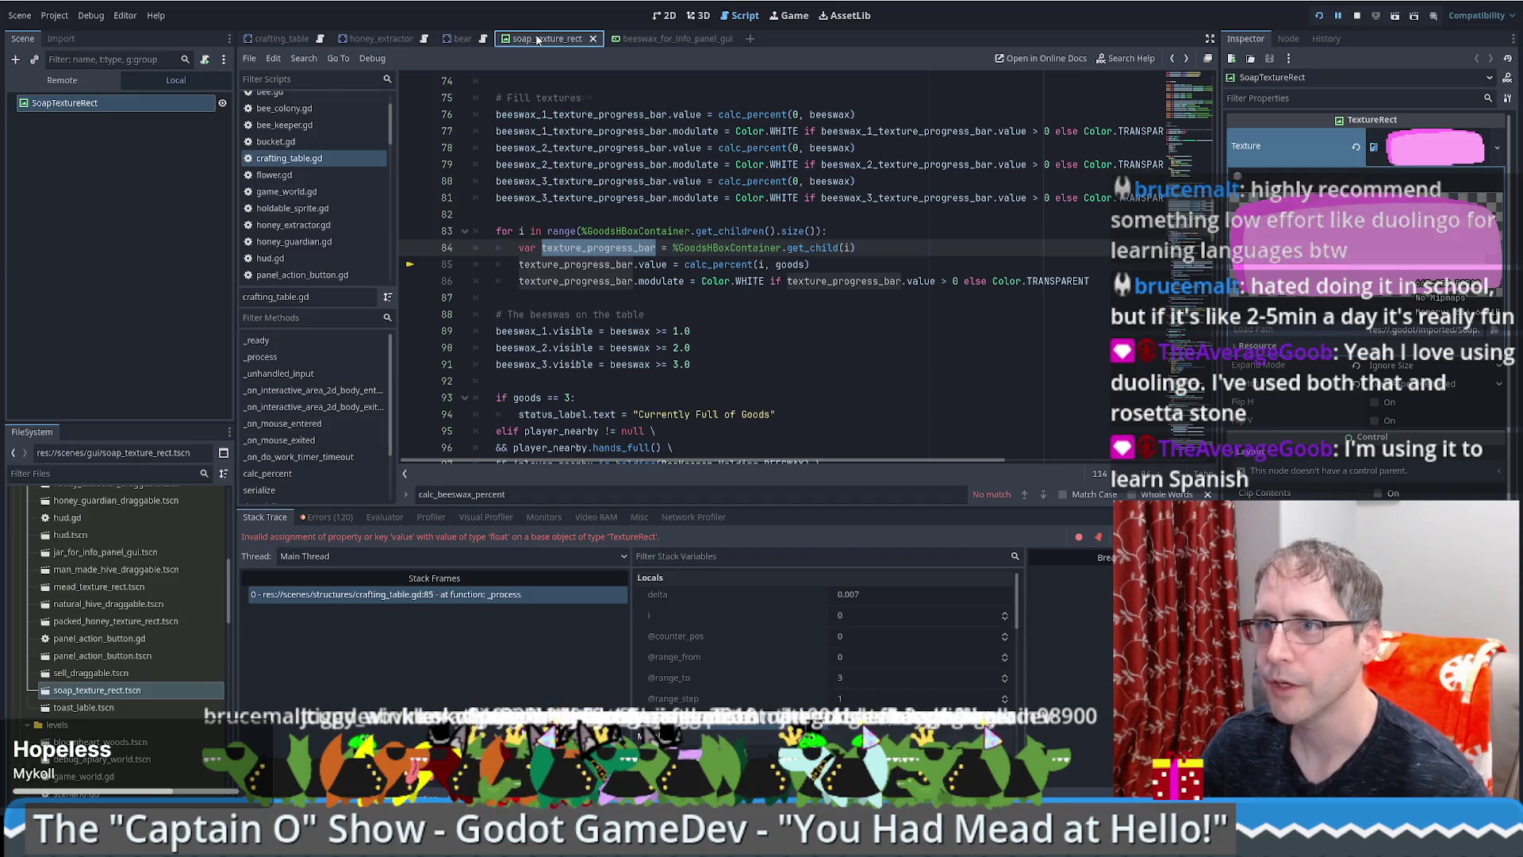
{"action": "left_click", "coordinate": [1360, 19]}
{"action": "left_click", "coordinate": [1358, 17]}
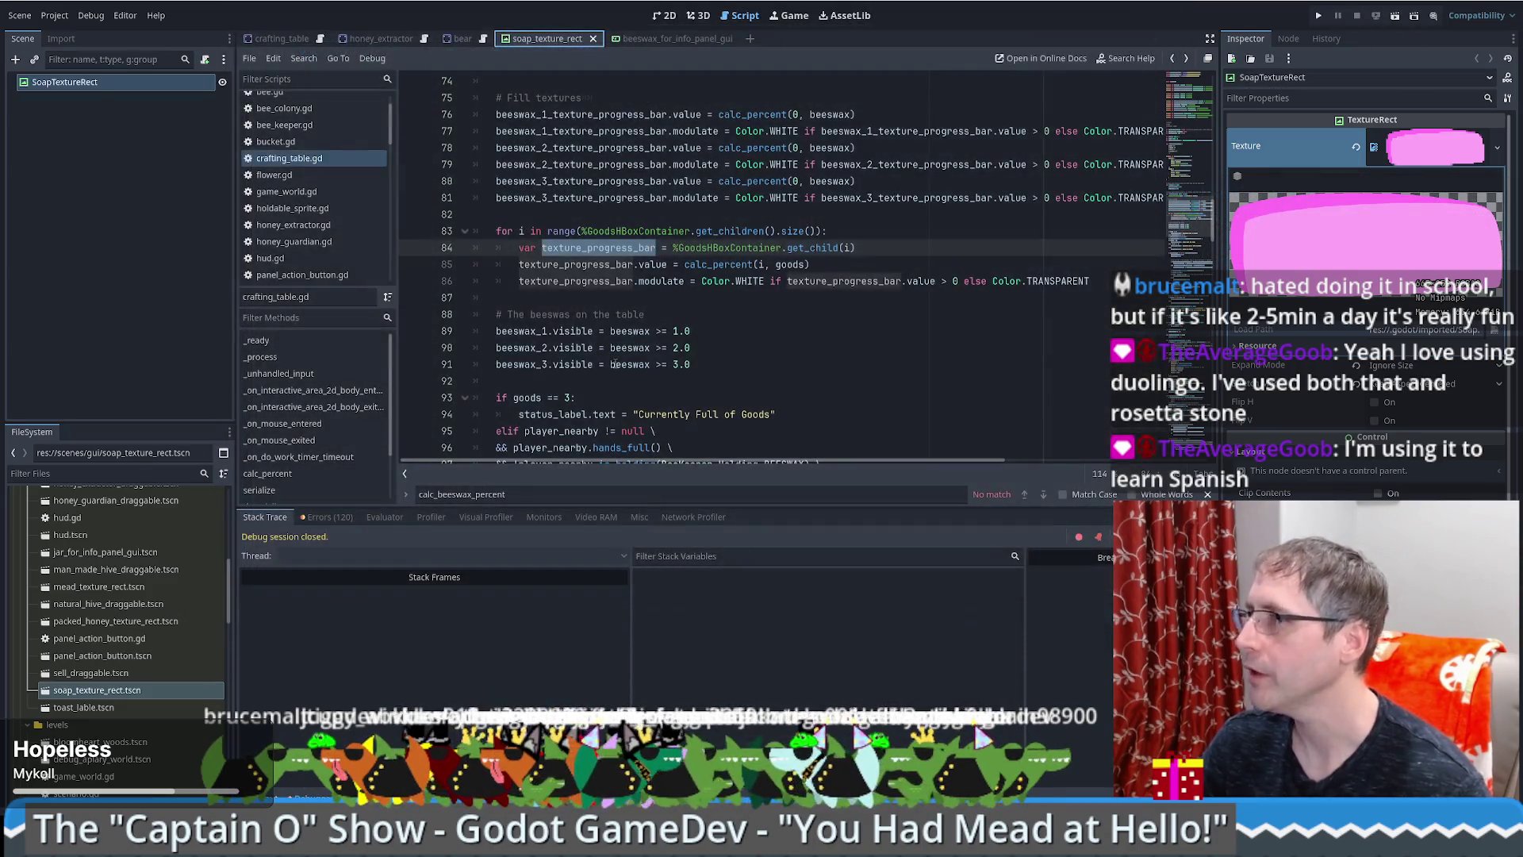
Step: Review the goods loop and beeswax comment in the script, deselecting the SoapTextureRect node
{"action": "left_click", "coordinate": [774, 211], "text": "shift"}
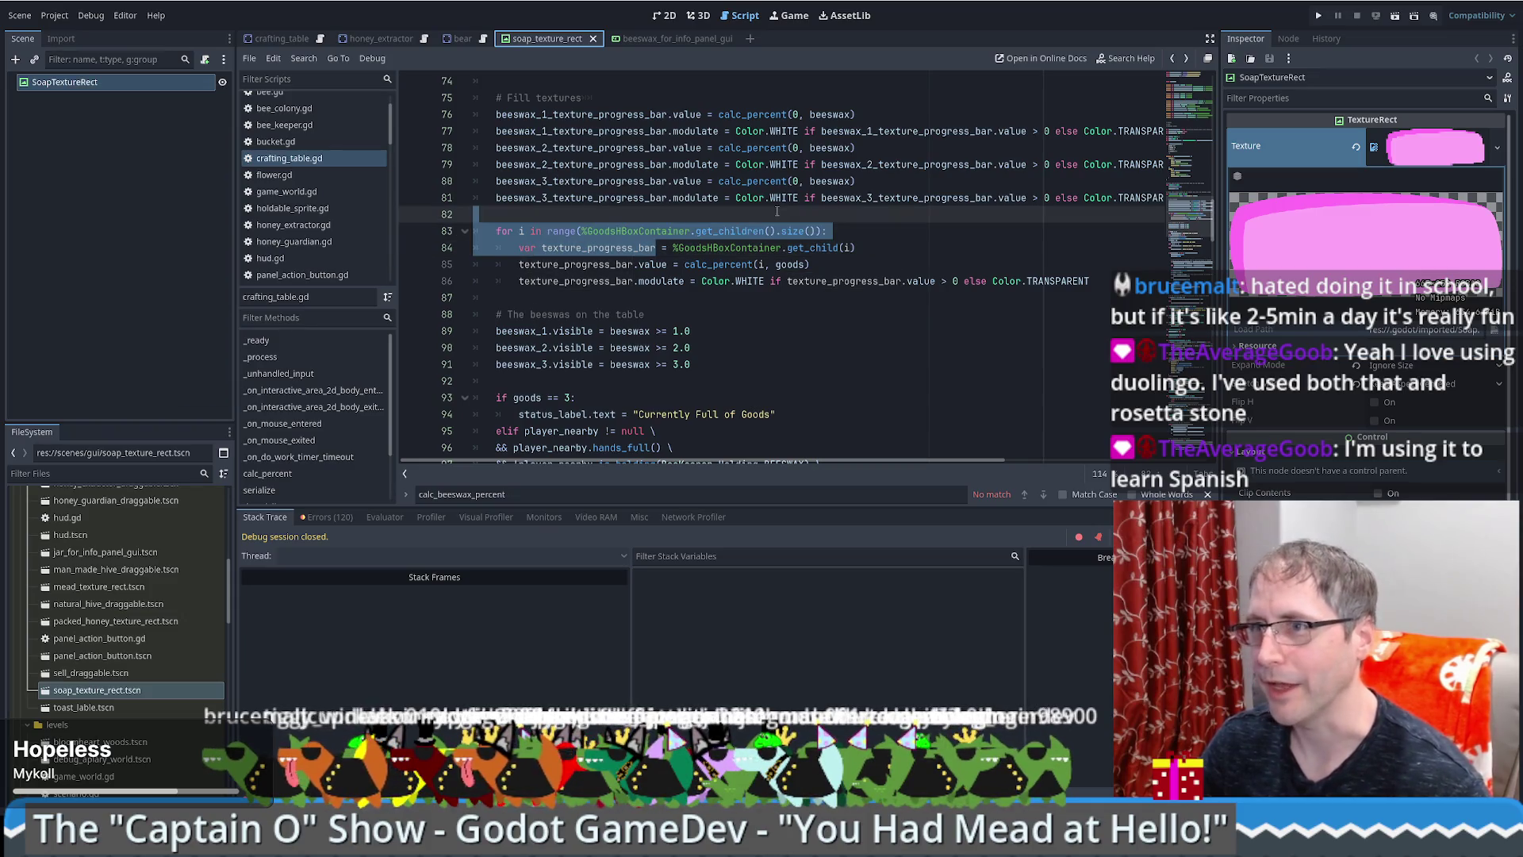
{"action": "left_click", "coordinate": [849, 264]}
{"action": "scroll", "coordinate": [845, 277], "scroll_direction": "down", "scroll_amount": 2}
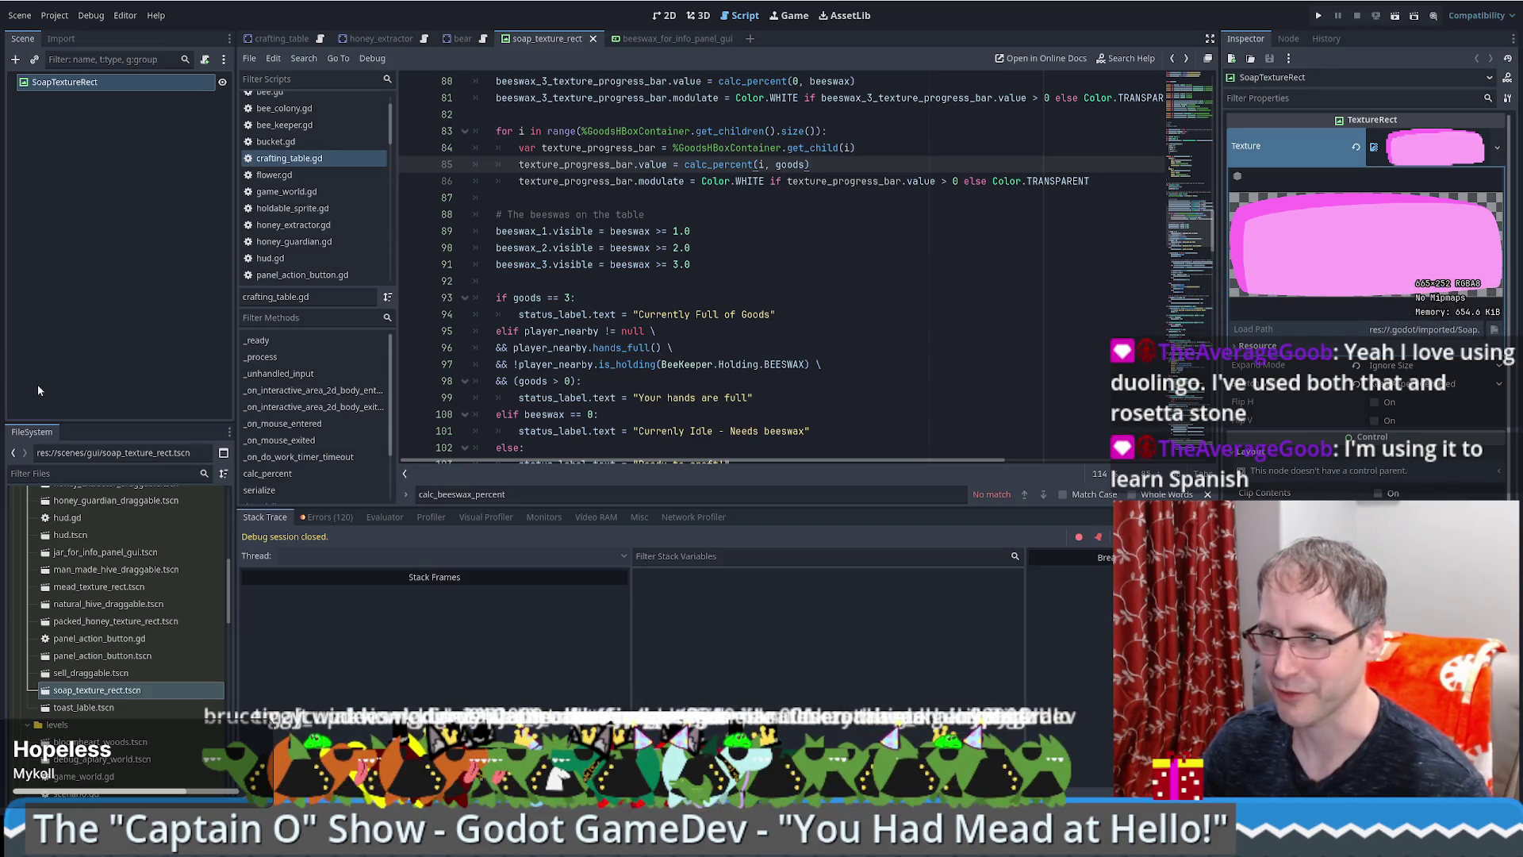
{"action": "left_click", "coordinate": [145, 174]}
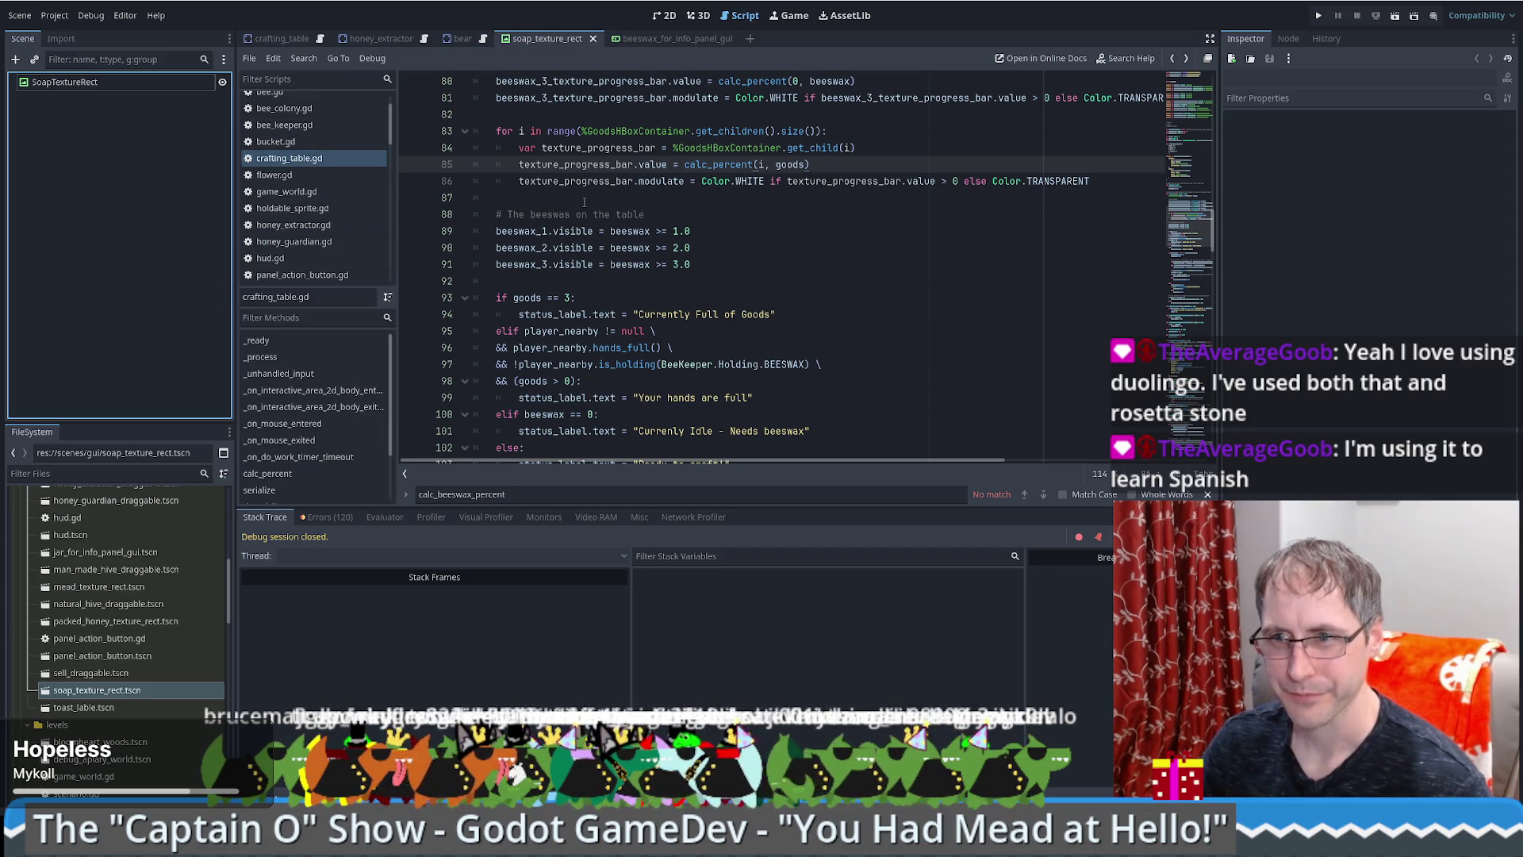
{"action": "left_click", "coordinate": [655, 215]}
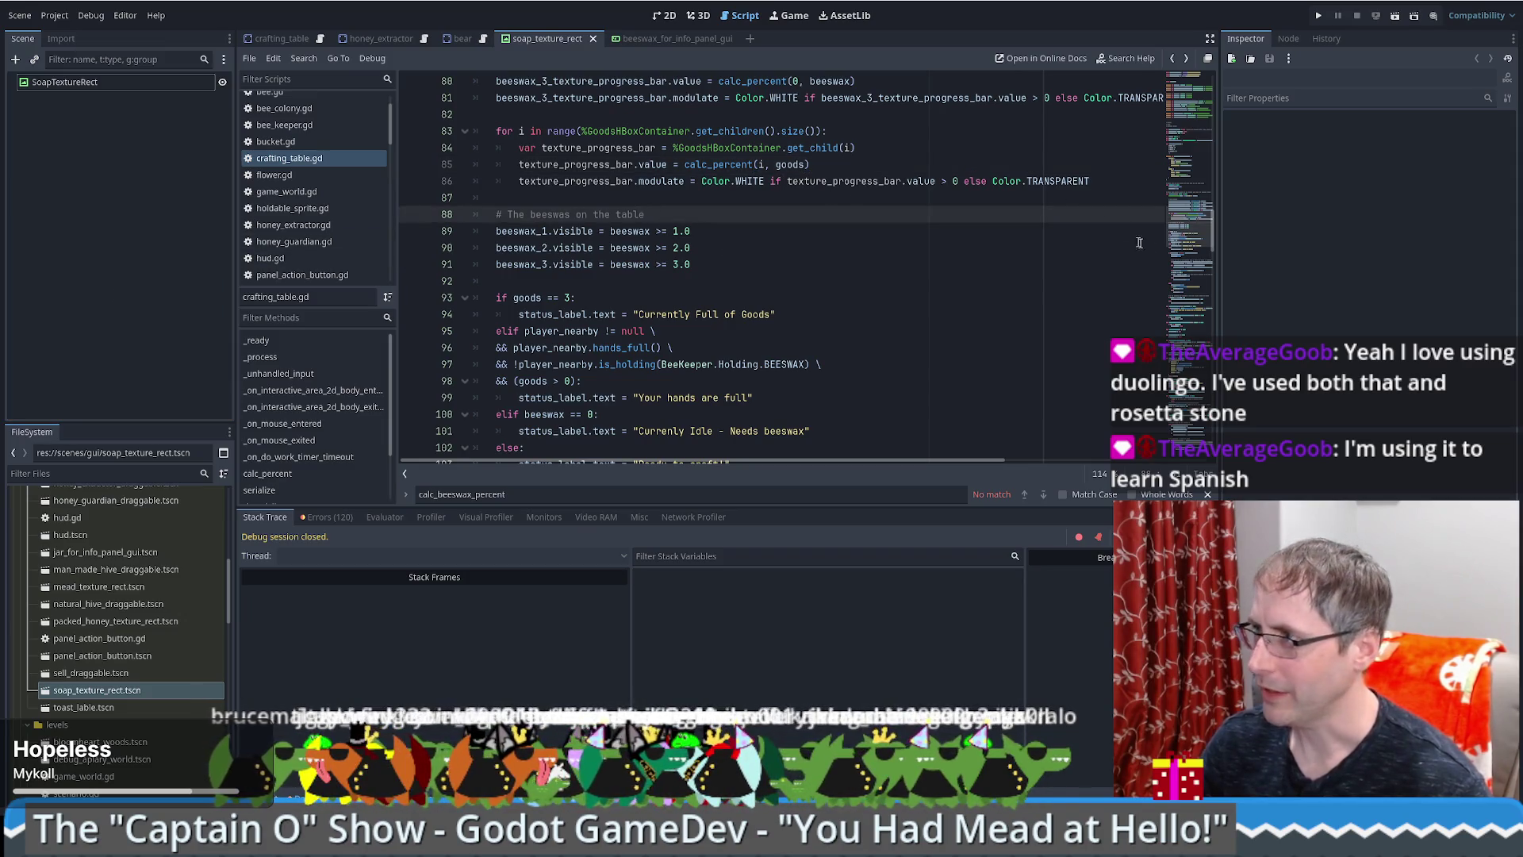
{"action": "scroll", "coordinate": [1185, 208], "scroll_direction": "up", "scroll_amount": 4}
{"action": "scroll", "coordinate": [1186, 209], "scroll_direction": "down", "scroll_amount": 1}
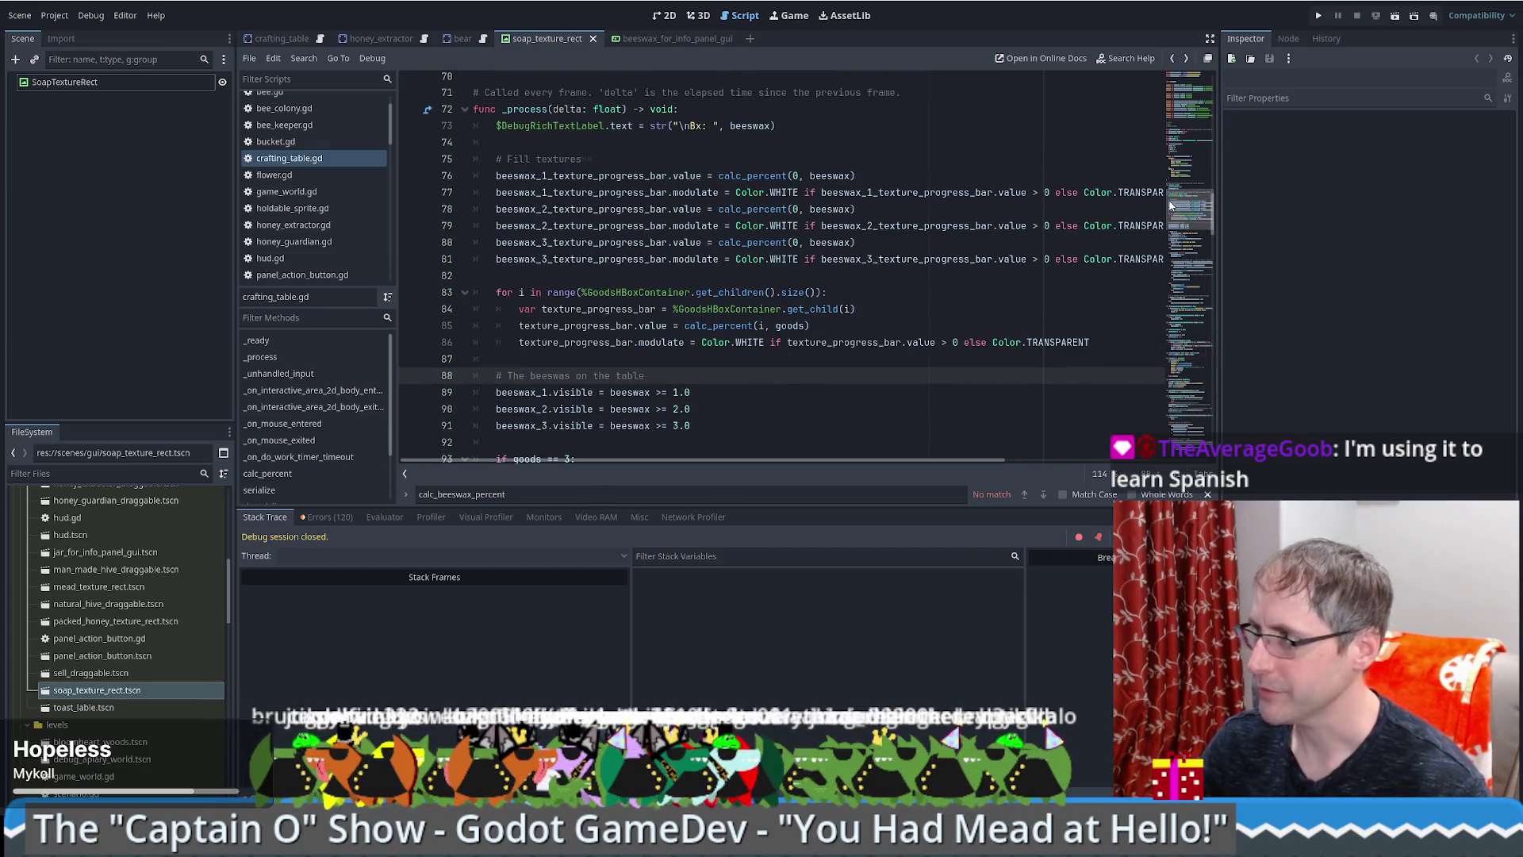
Step: Make the candle and soap scenes TextureProgressBars with their images as progress texture at value 50
{"action": "left_click", "coordinate": [940, 275]}
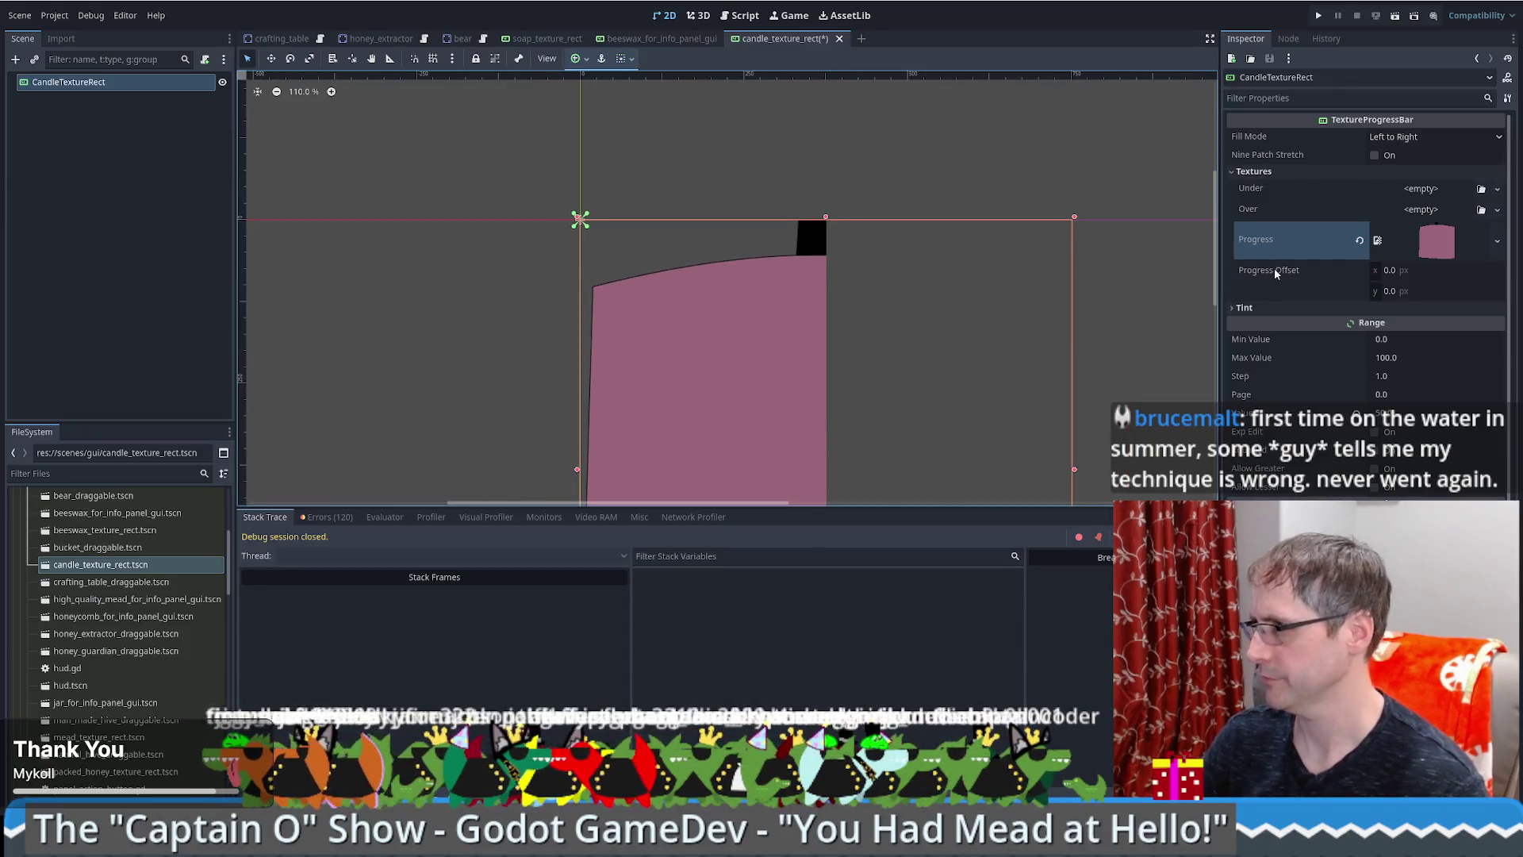
{"action": "left_click", "coordinate": [1357, 414]}
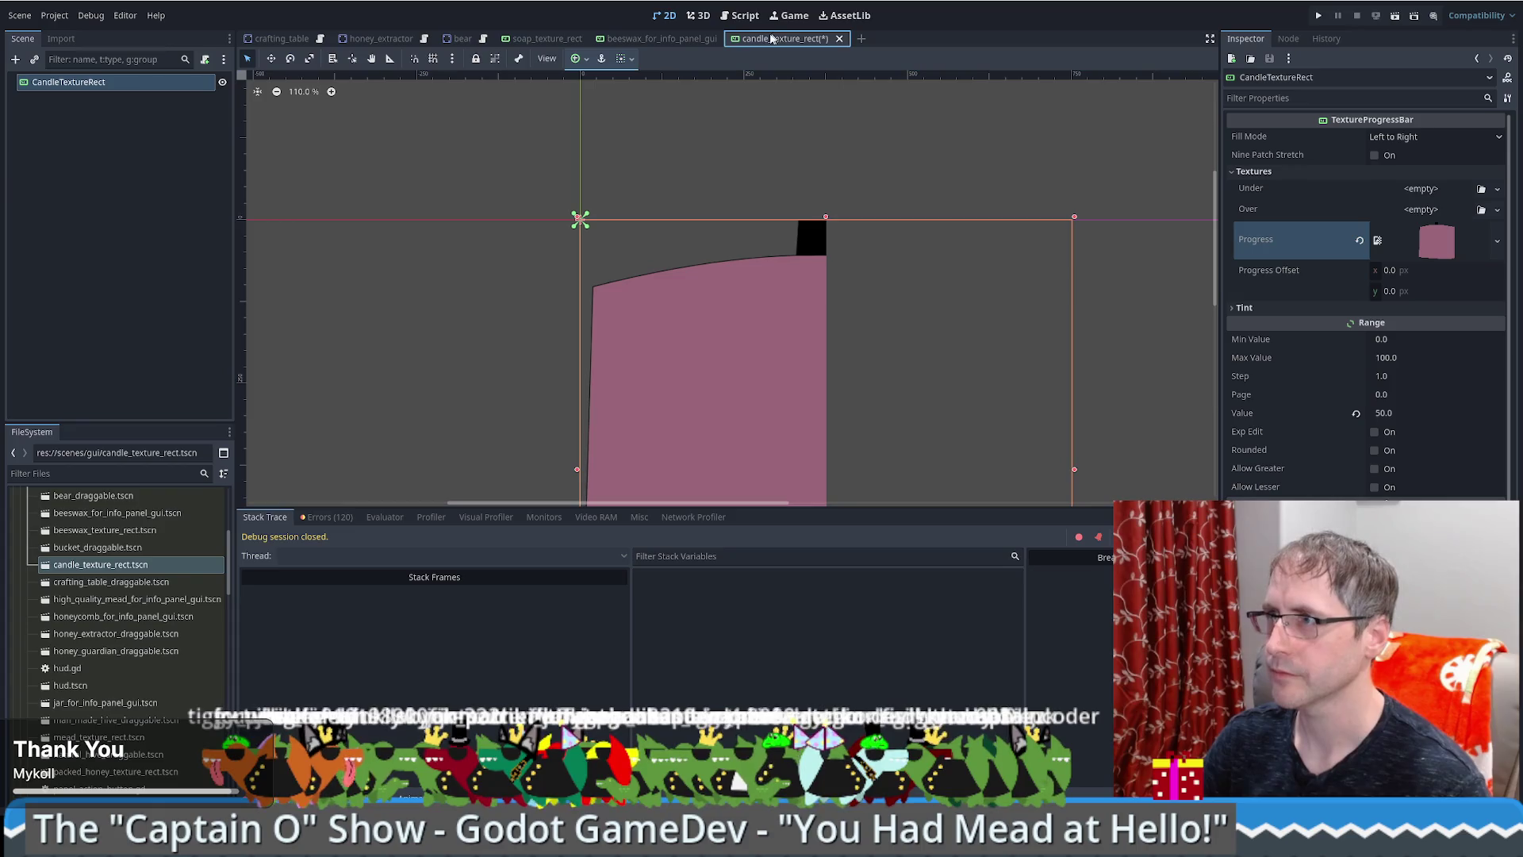
{"action": "left_click", "coordinate": [550, 40]}
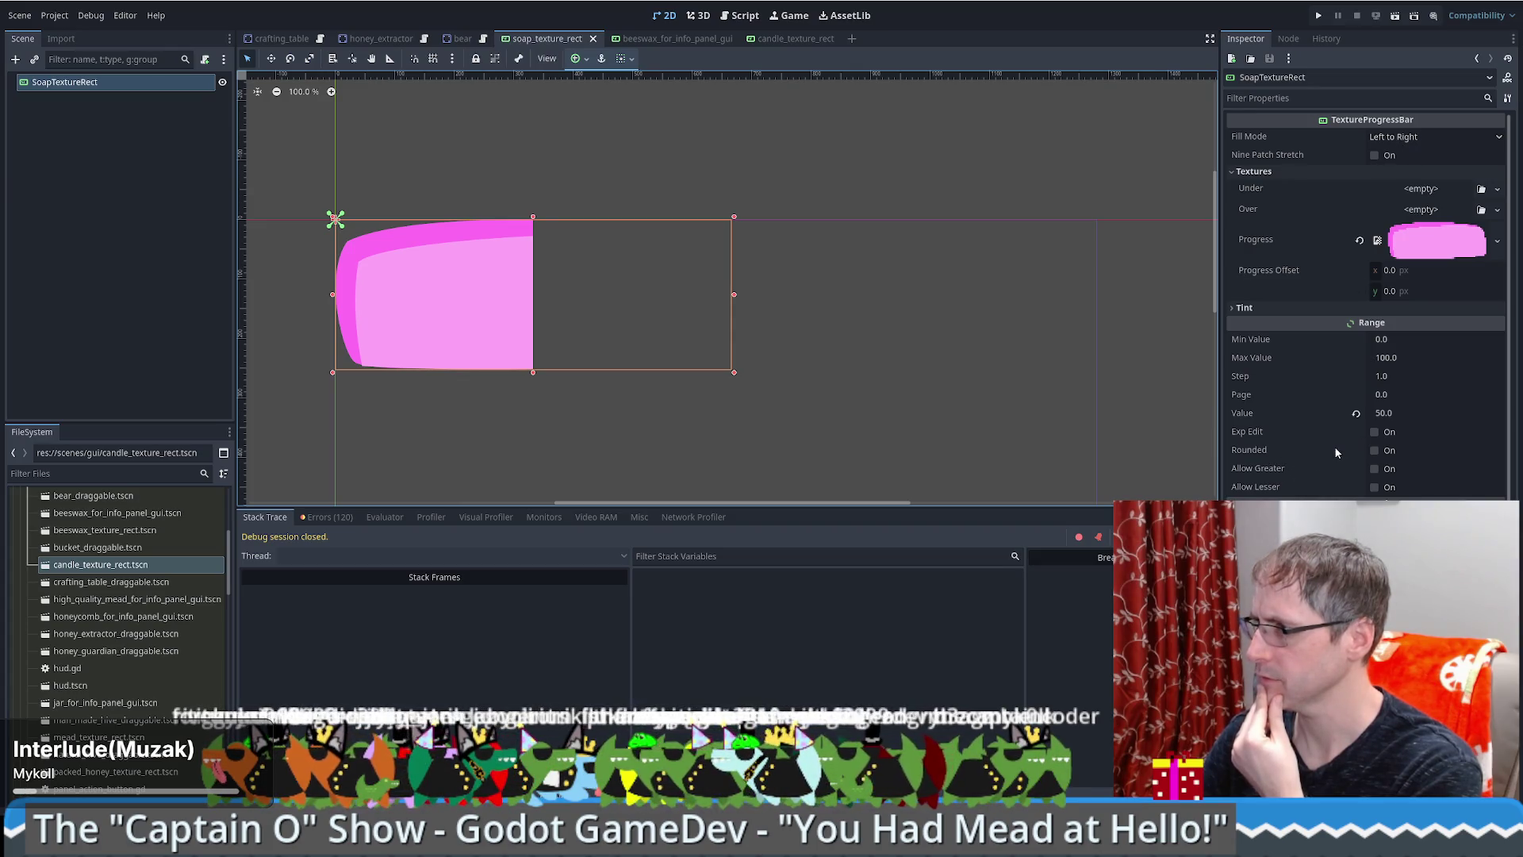
{"action": "left_click", "coordinate": [1301, 460]}
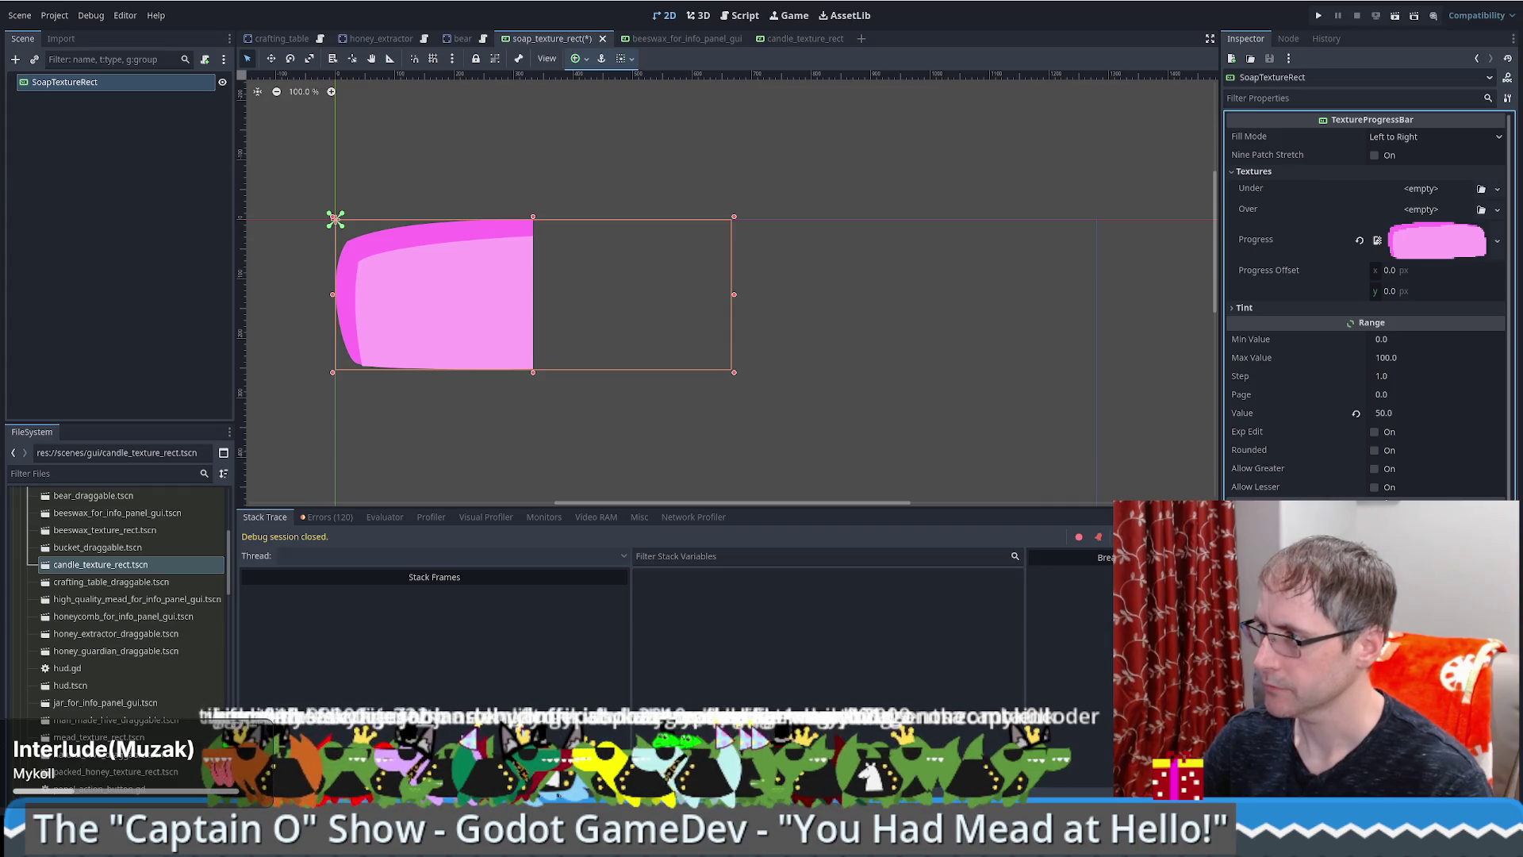
Step: Check the soap bar's Fill Mode options, keeping Left to Right
{"action": "scroll", "coordinate": [1365, 318], "scroll_direction": "down", "scroll_amount": 2}
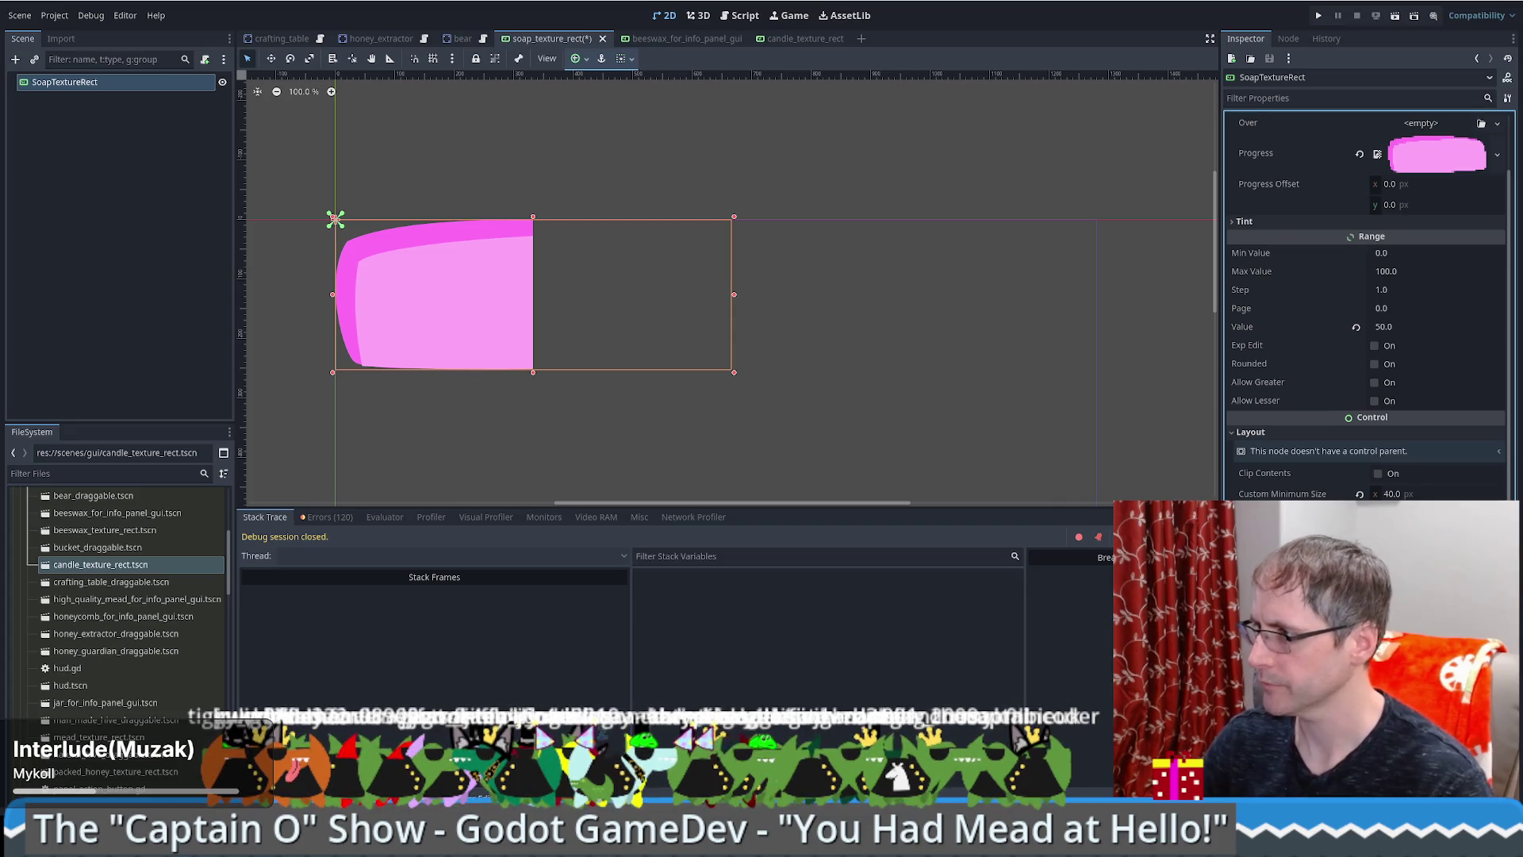
{"action": "scroll", "coordinate": [1327, 461], "scroll_direction": "up", "scroll_amount": 2}
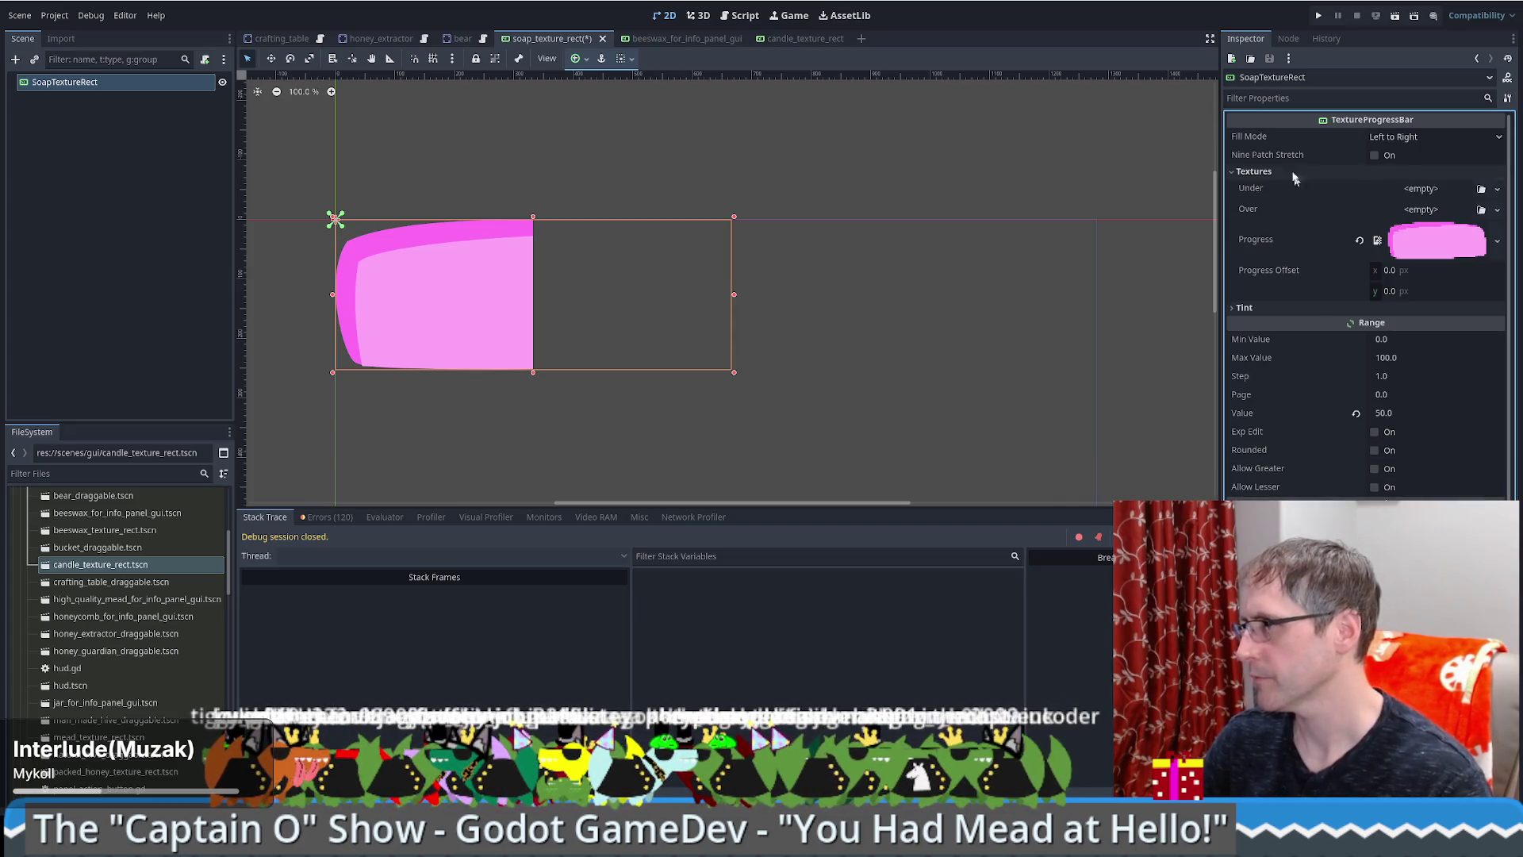
{"action": "left_click", "coordinate": [1394, 138]}
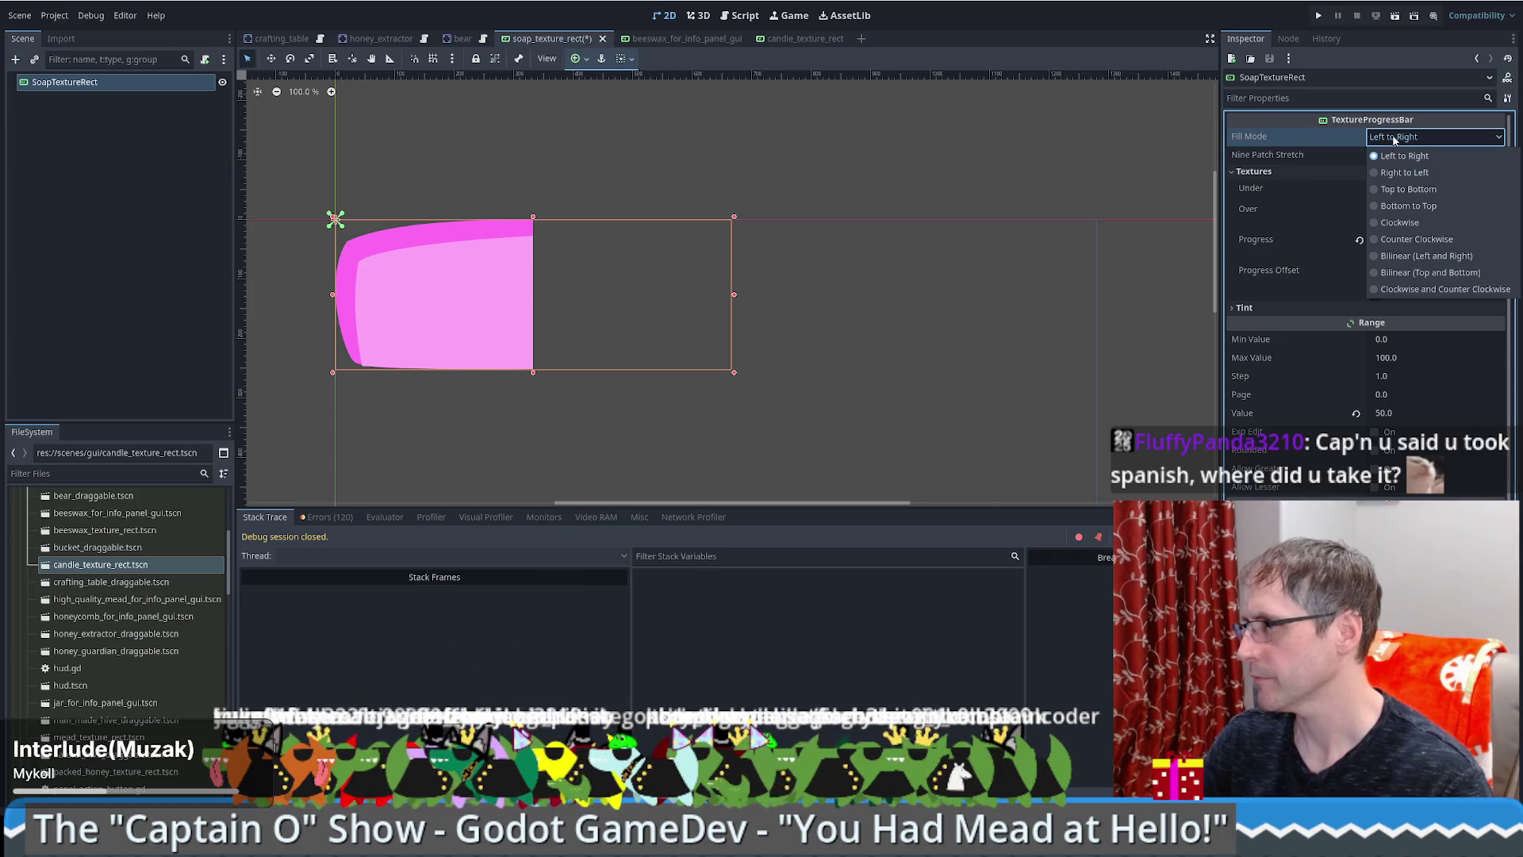
{"action": "left_click", "coordinate": [1394, 139]}
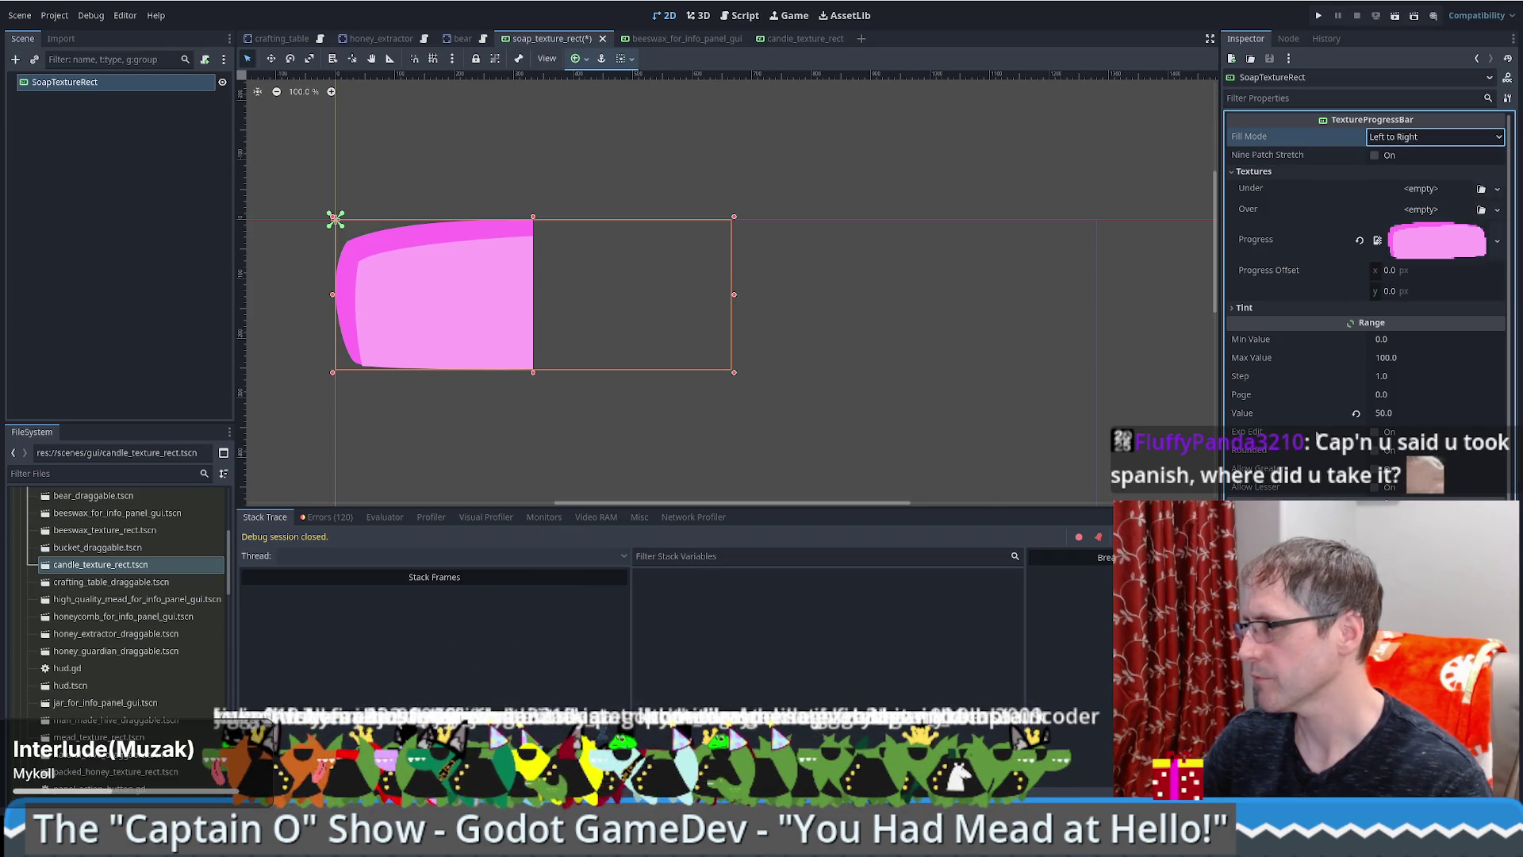
Step: Set the soap bar's Transform Scale to 0.125
{"action": "scroll", "coordinate": [1314, 434], "scroll_direction": "down", "scroll_amount": 2}
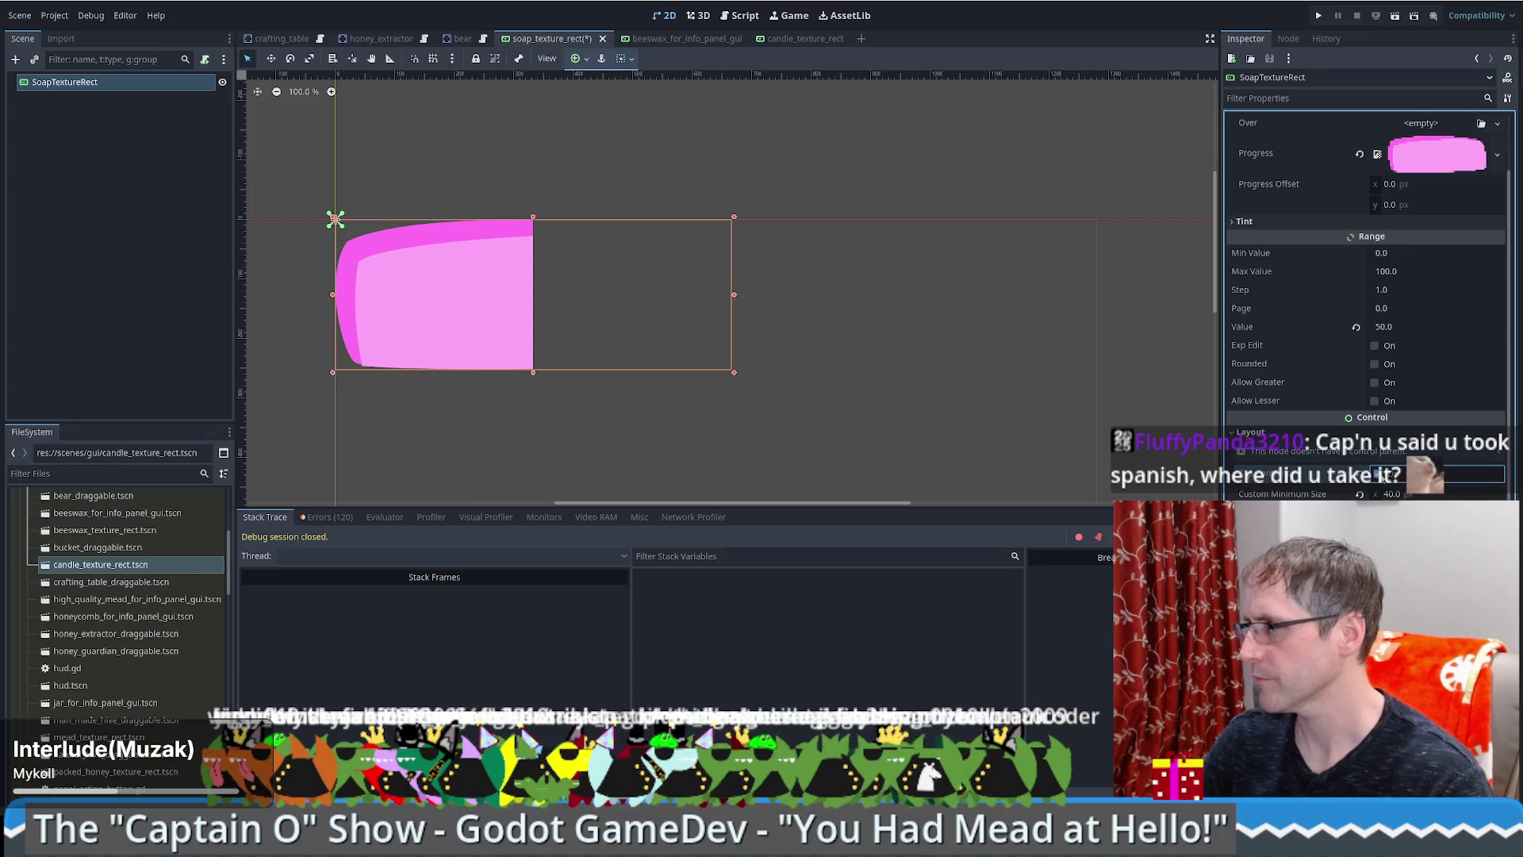
{"action": "scroll", "coordinate": [1360, 493], "scroll_direction": "down", "scroll_amount": 2}
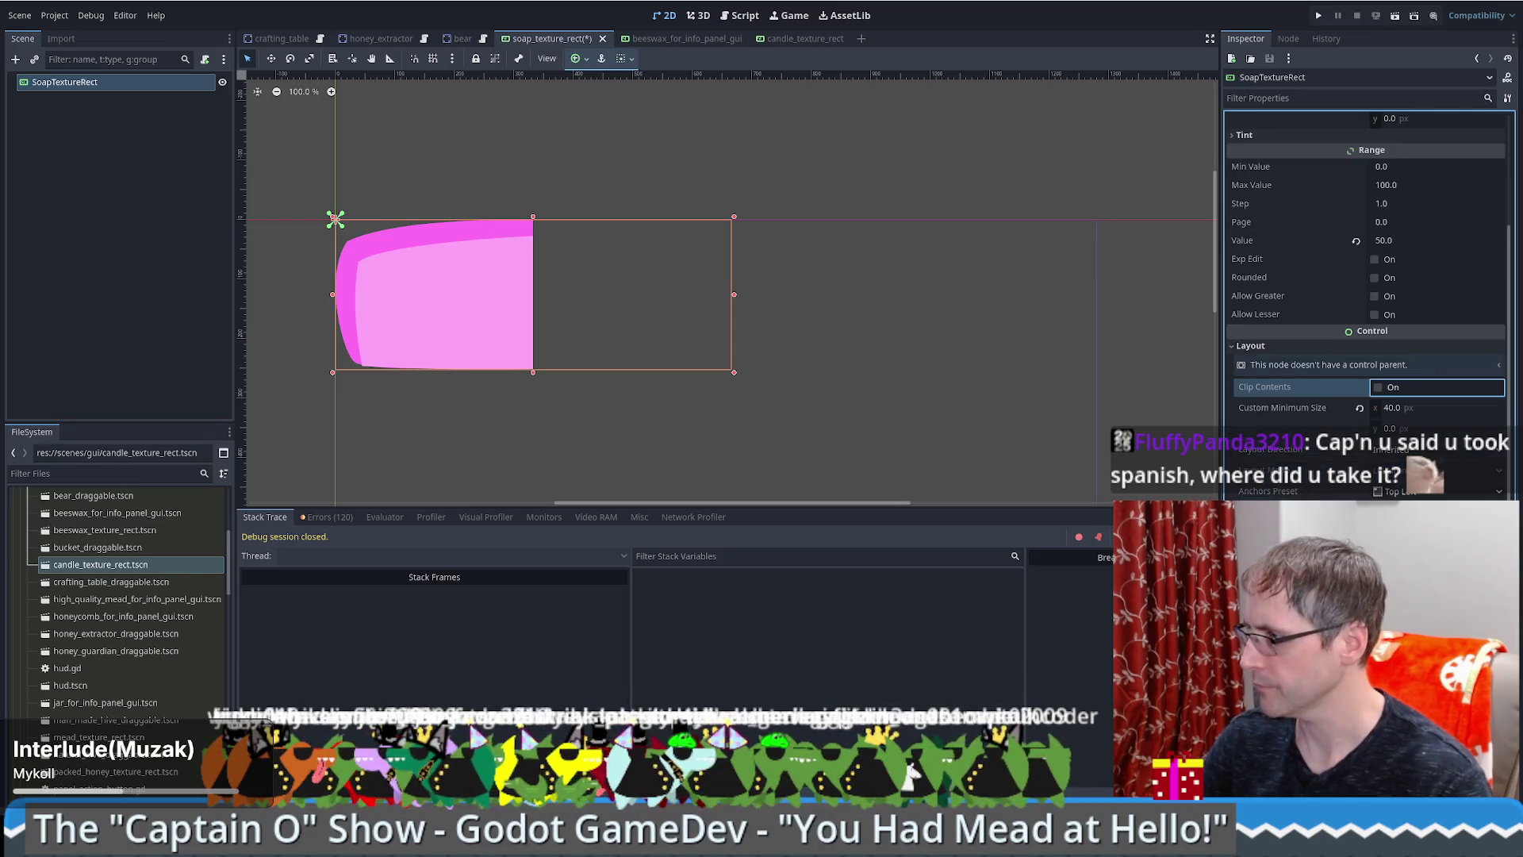
{"action": "scroll", "coordinate": [1412, 389], "scroll_direction": "down", "scroll_amount": 2}
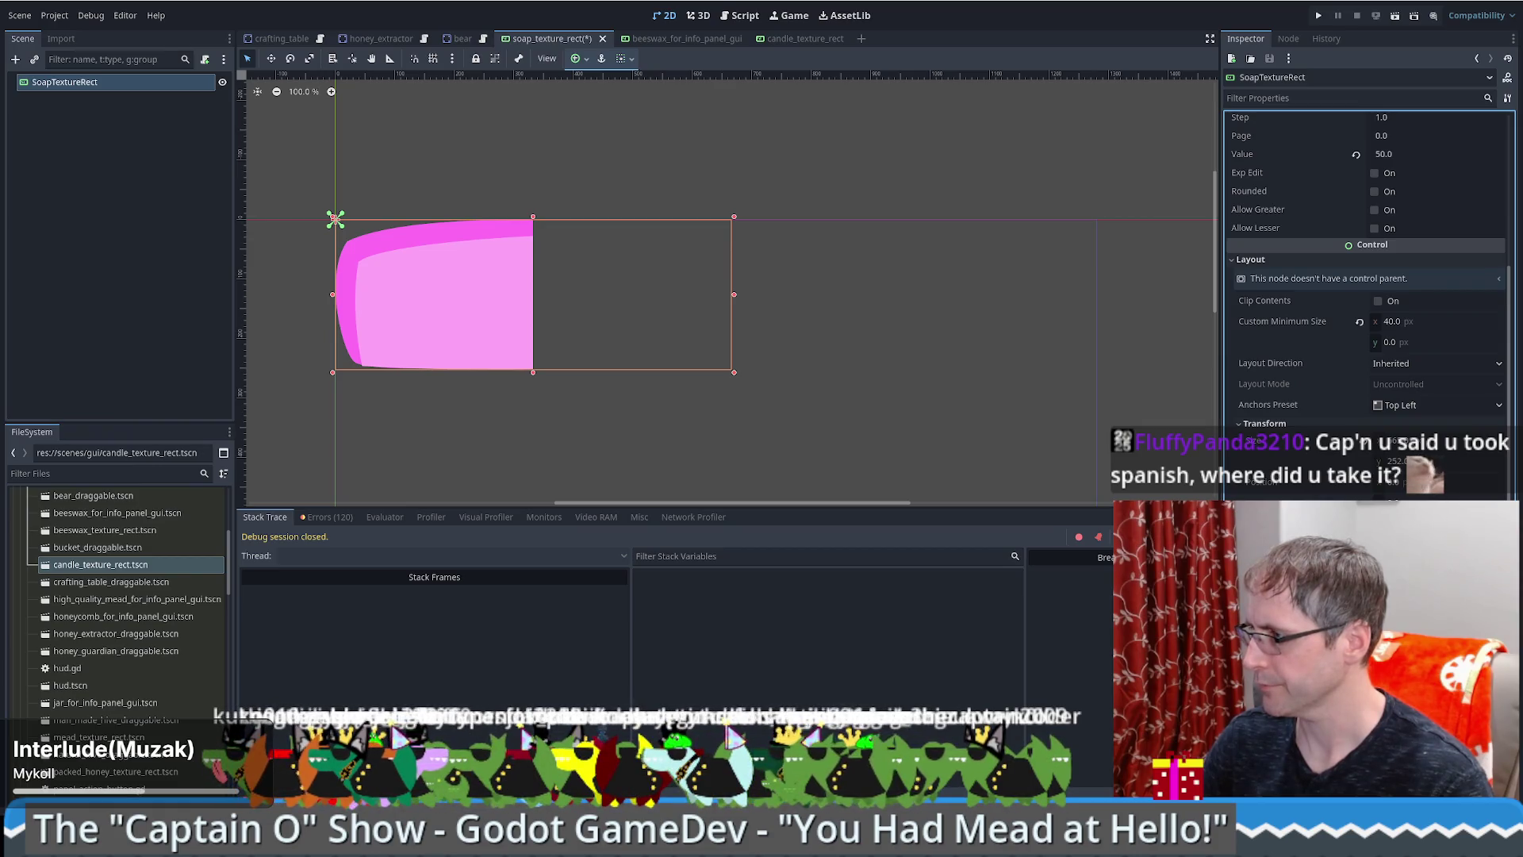
{"action": "scroll", "coordinate": [1364, 302], "scroll_direction": "down", "scroll_amount": 3}
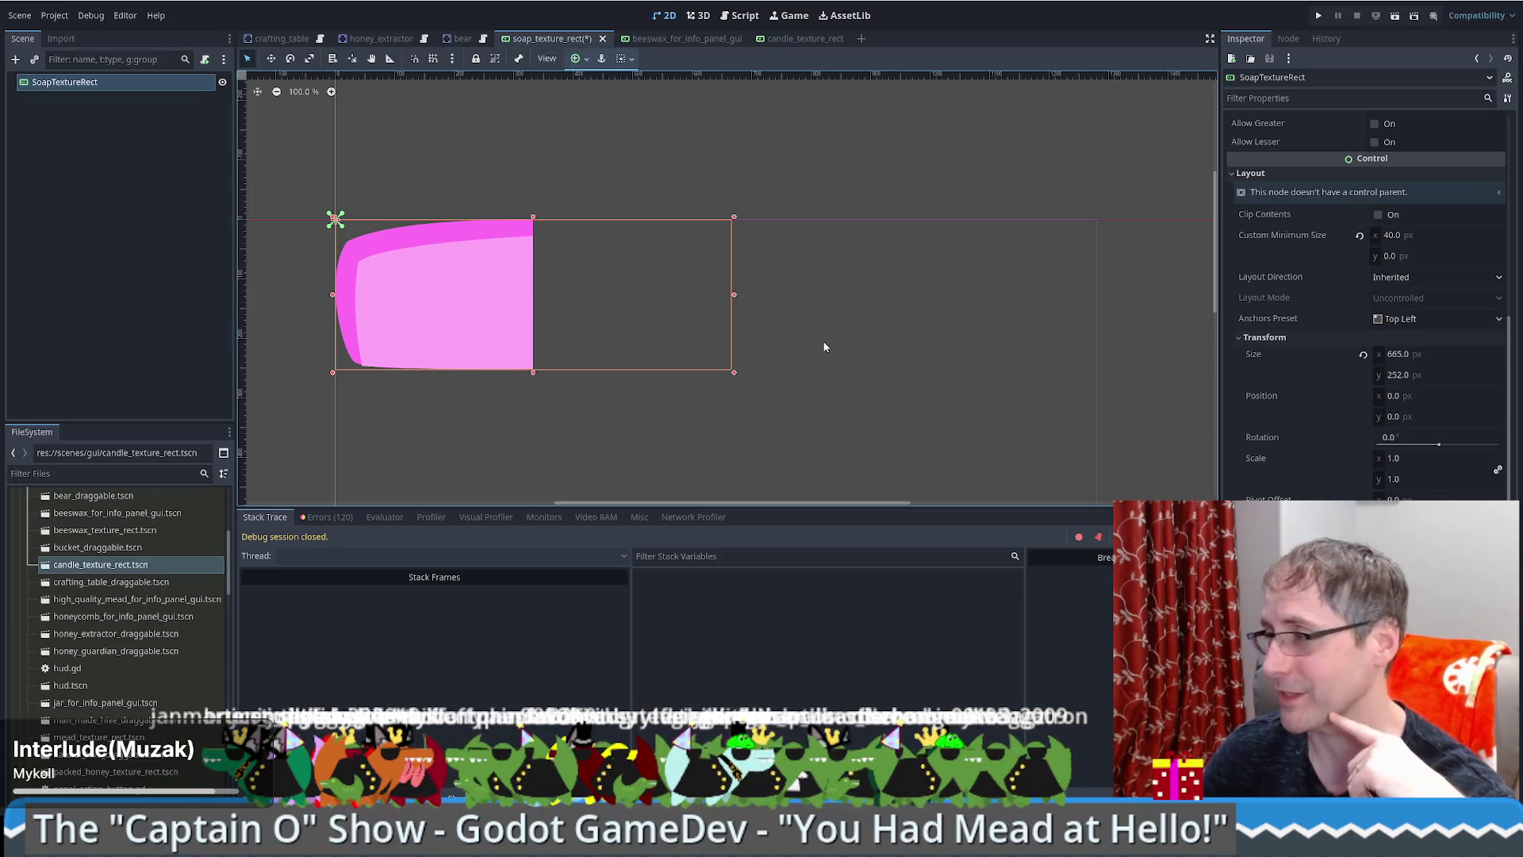
{"action": "left_click", "coordinate": [1397, 459]}
{"action": "type", "text": "0.125"}
{"action": "key", "text": "Return"}
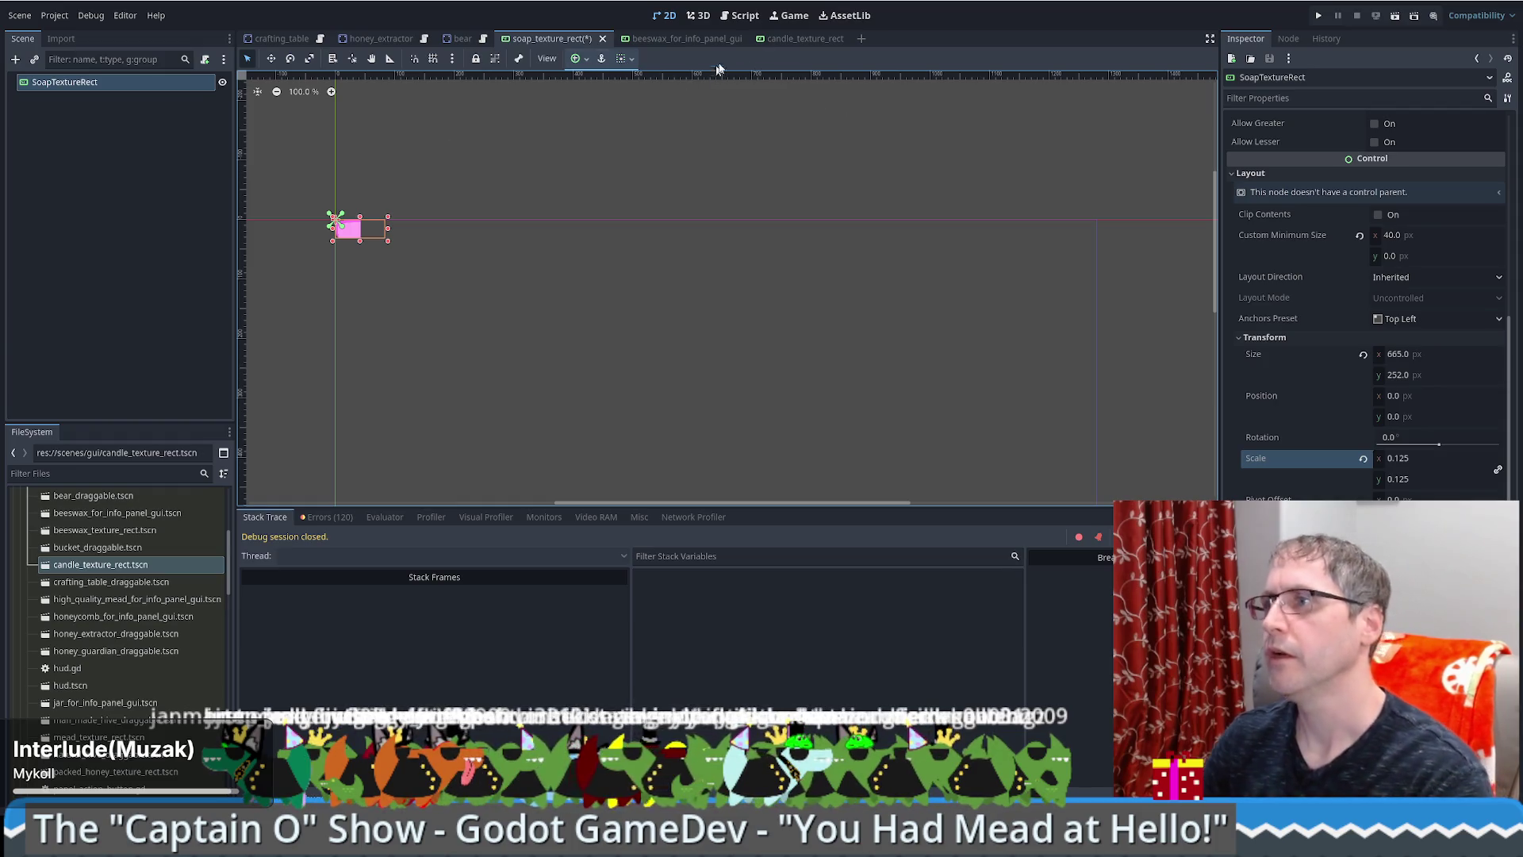
{"action": "left_click", "coordinate": [801, 39]}
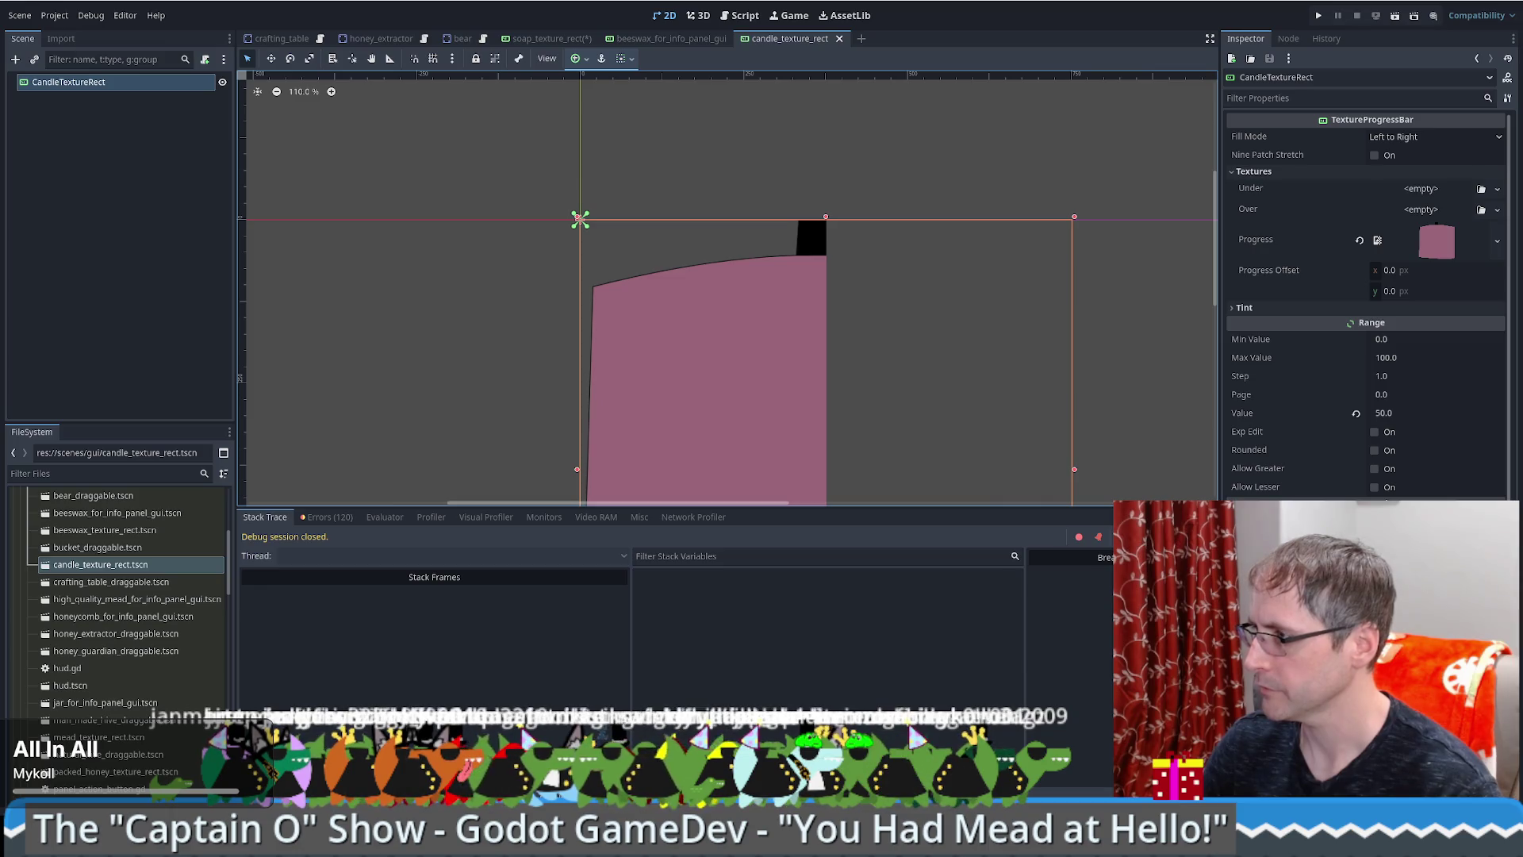
Step: Undo the last candle change and save both the candle and soap scenes
{"action": "scroll", "coordinate": [1365, 305], "scroll_direction": "down", "scroll_amount": 5}
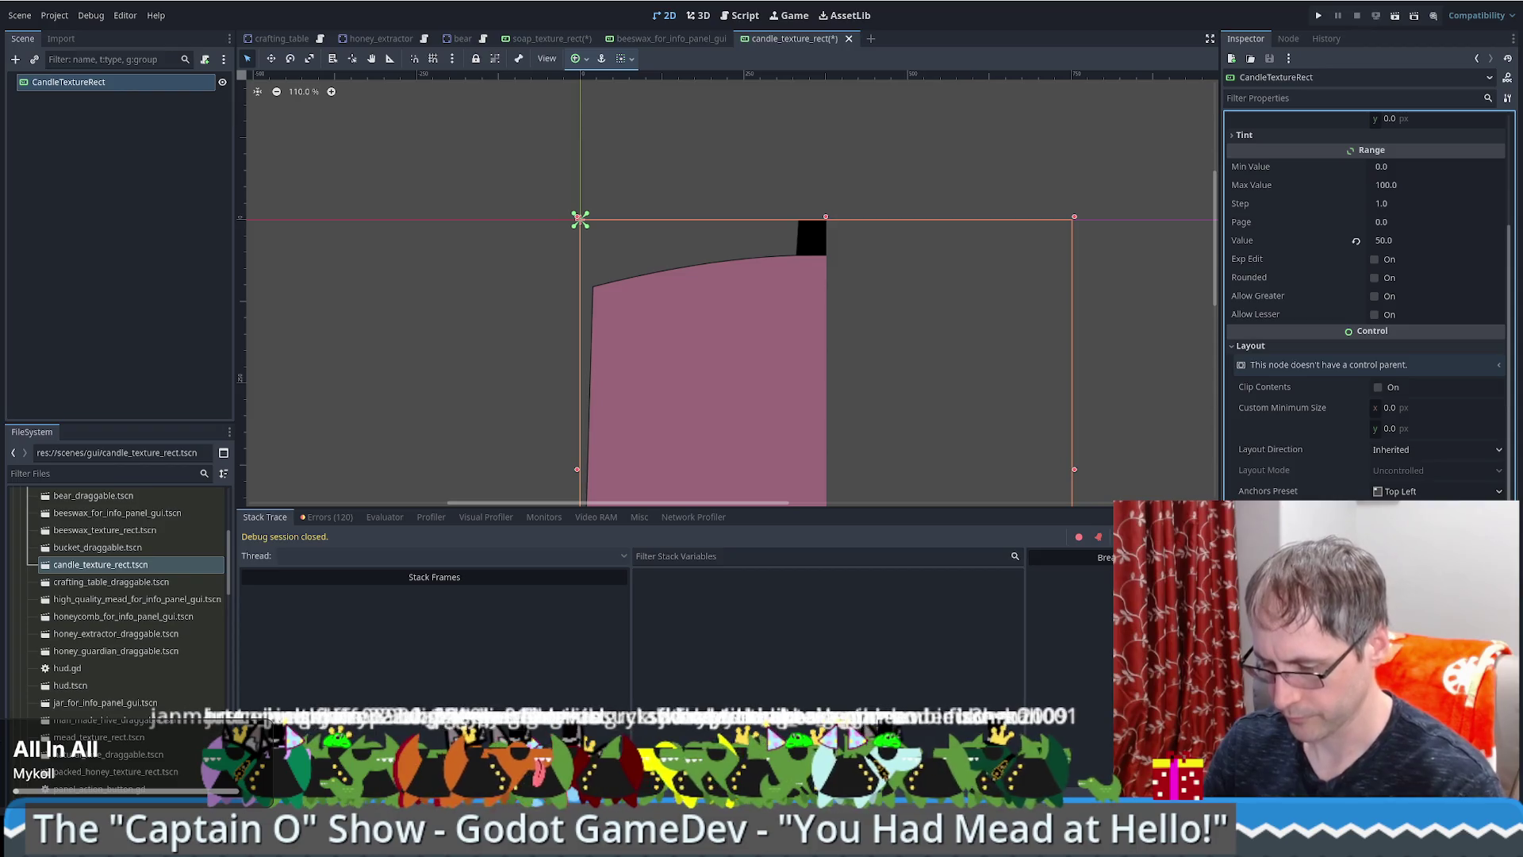
{"action": "key", "text": "ctrl+z"}
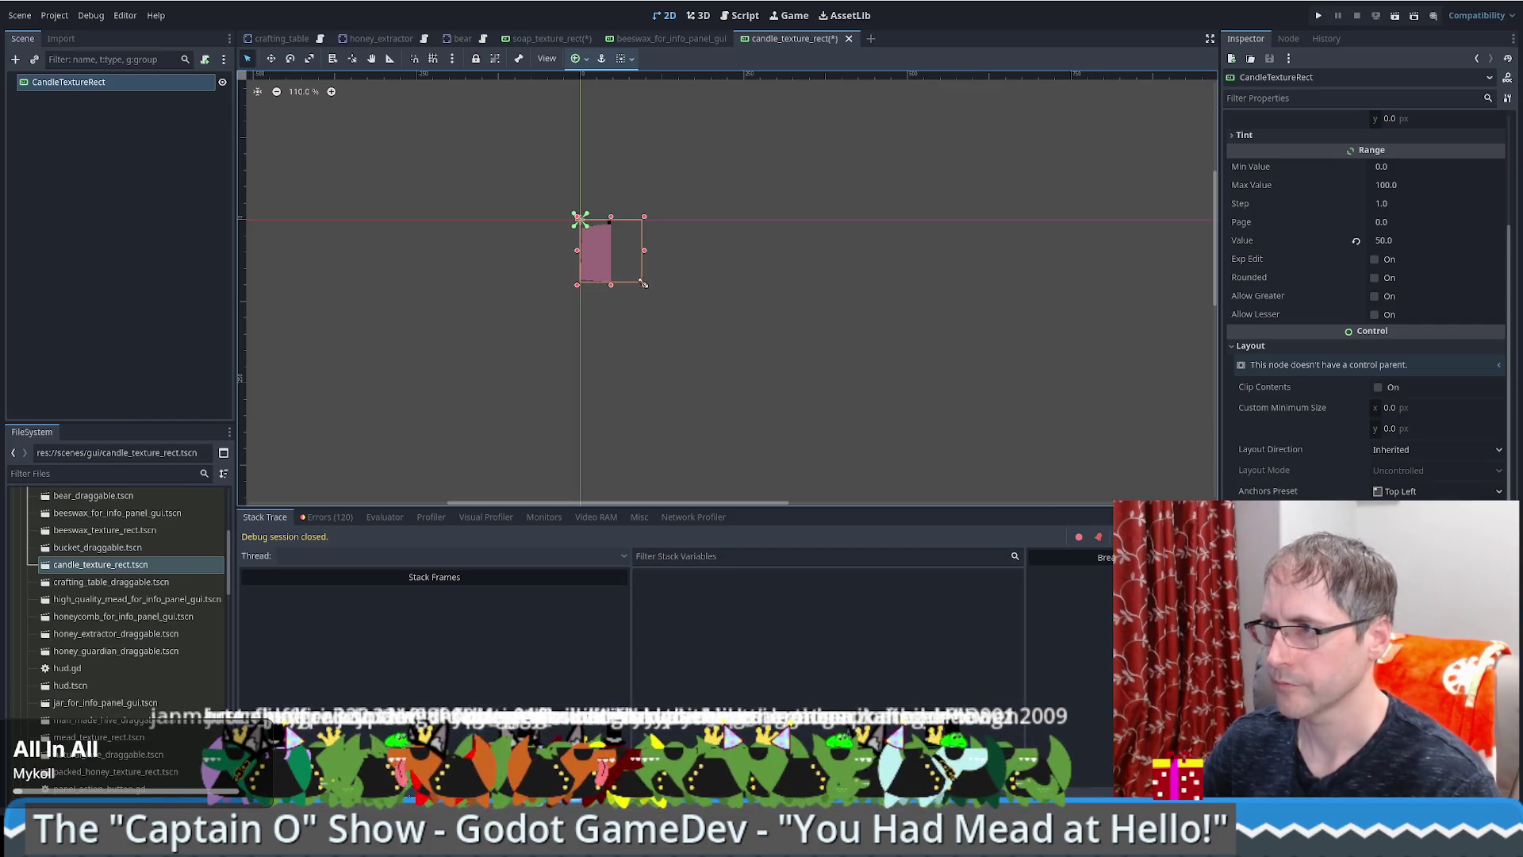
{"action": "key", "text": "ctrl+s"}
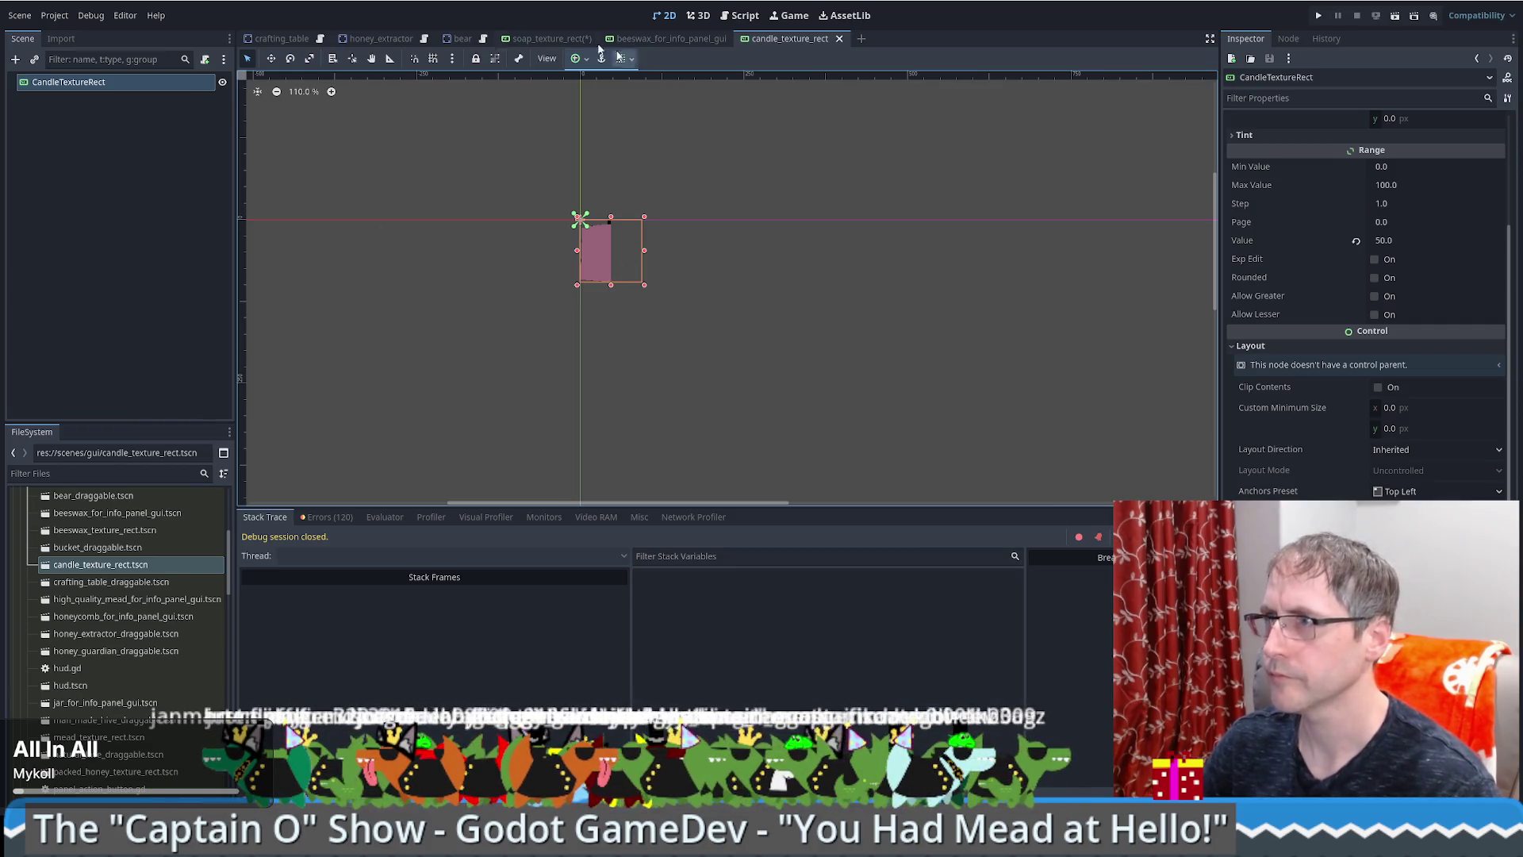
{"action": "left_click", "coordinate": [548, 38]}
{"action": "key", "text": "ctrl+s"}
{"action": "left_click", "coordinate": [794, 38]}
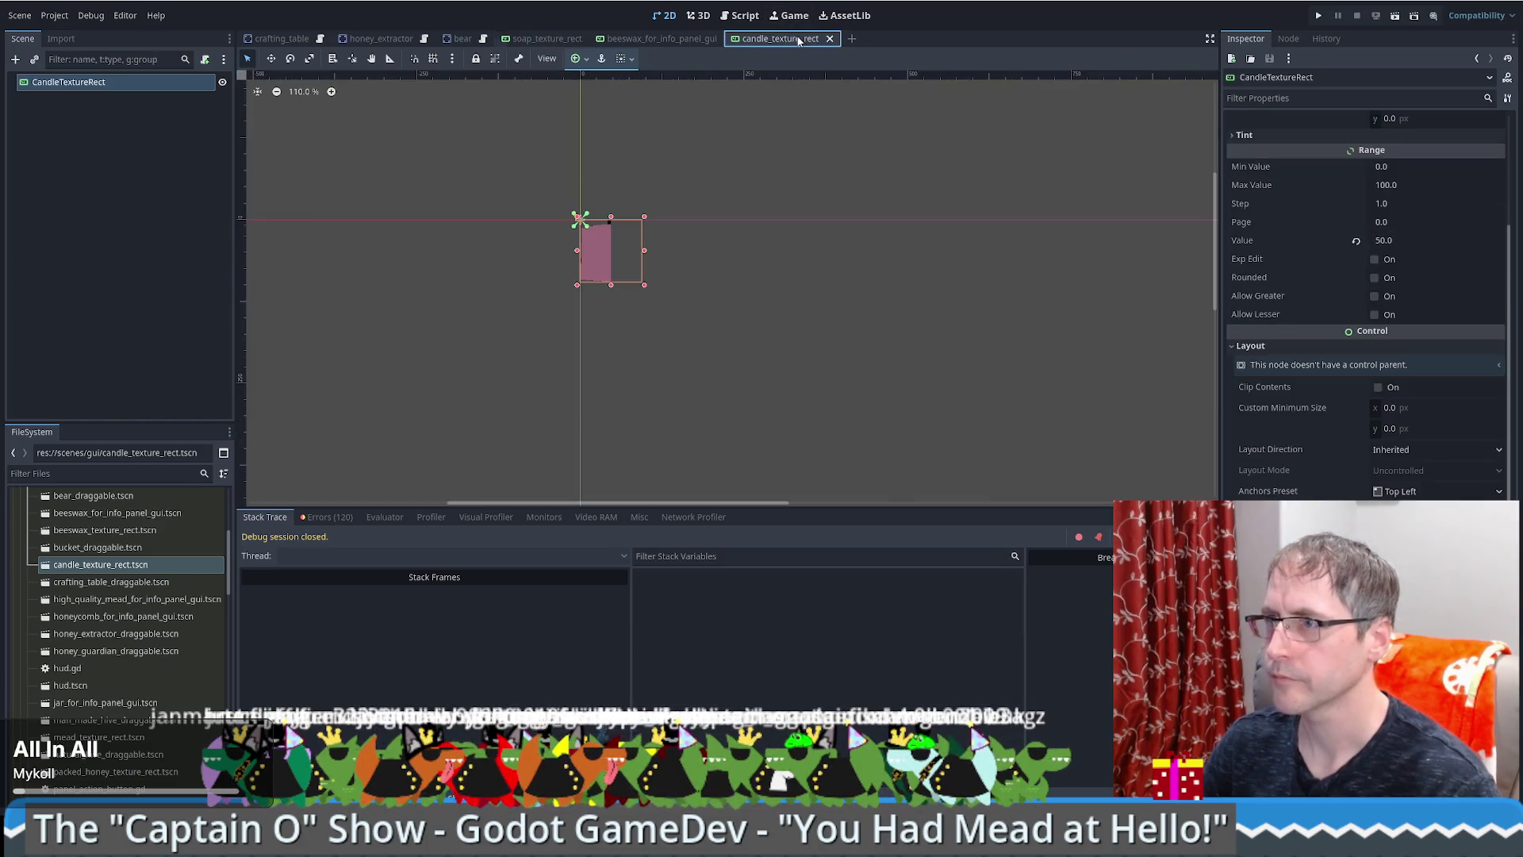
{"action": "left_click", "coordinate": [559, 39]}
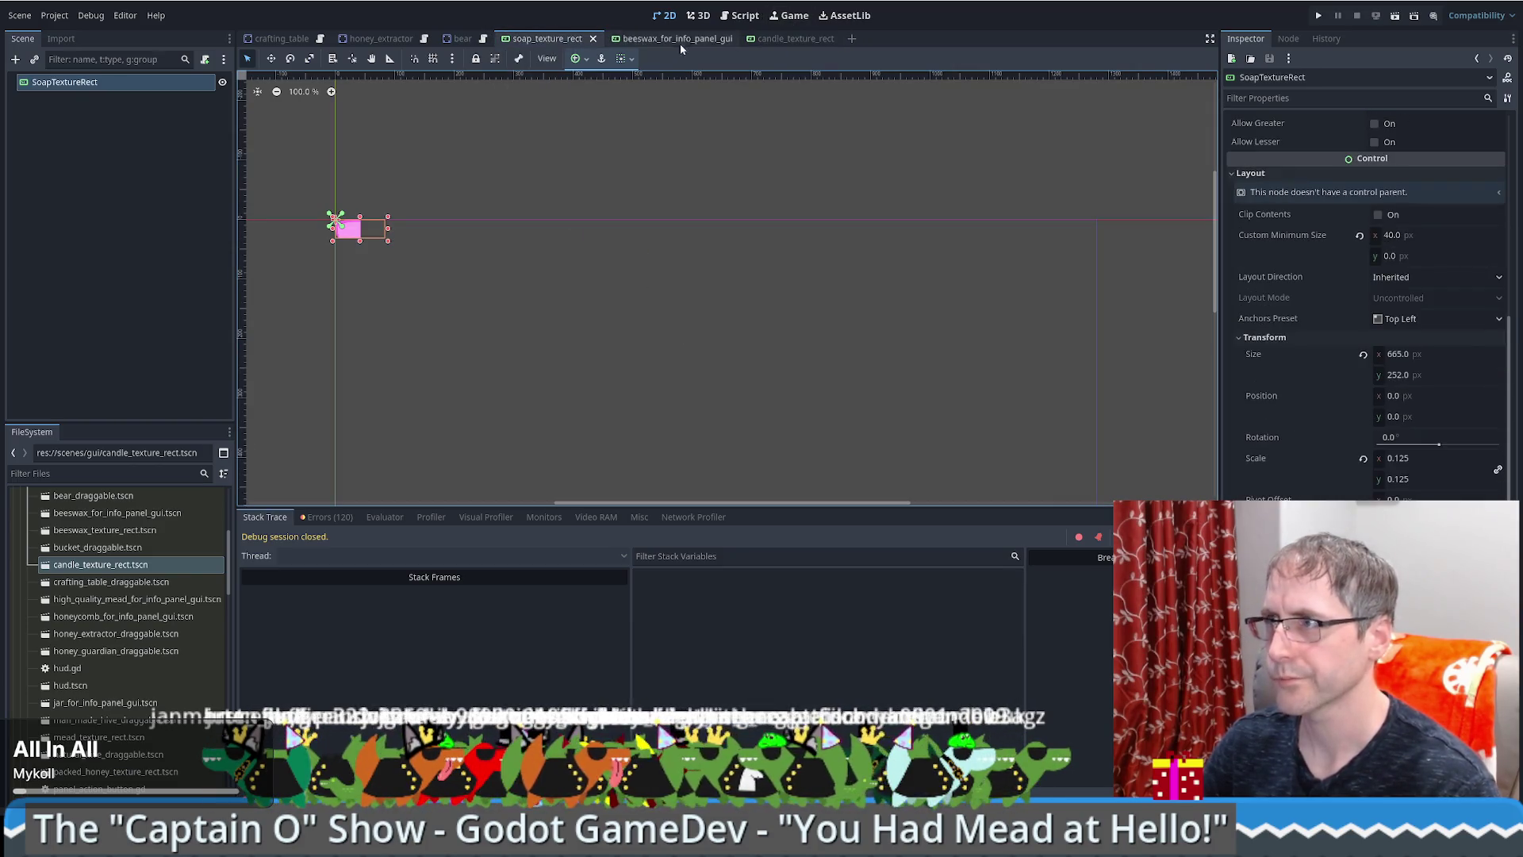
{"action": "left_click", "coordinate": [793, 38]}
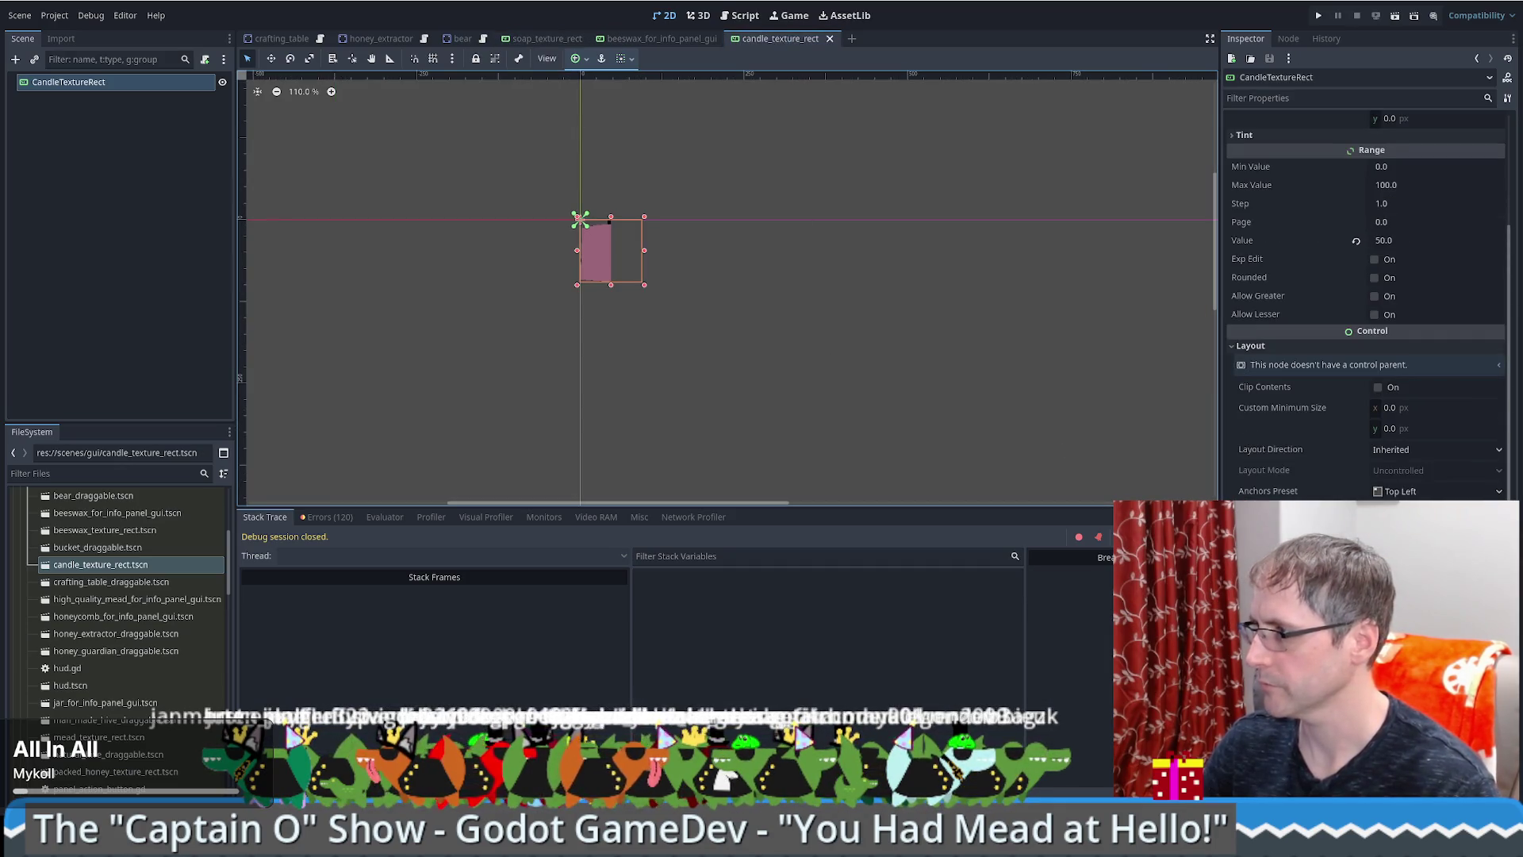
Step: Try candle bar minimum heights of 100 and 1000, then reset the height to 0
{"action": "left_click", "coordinate": [1425, 428]}
{"action": "type", "text": "100"}
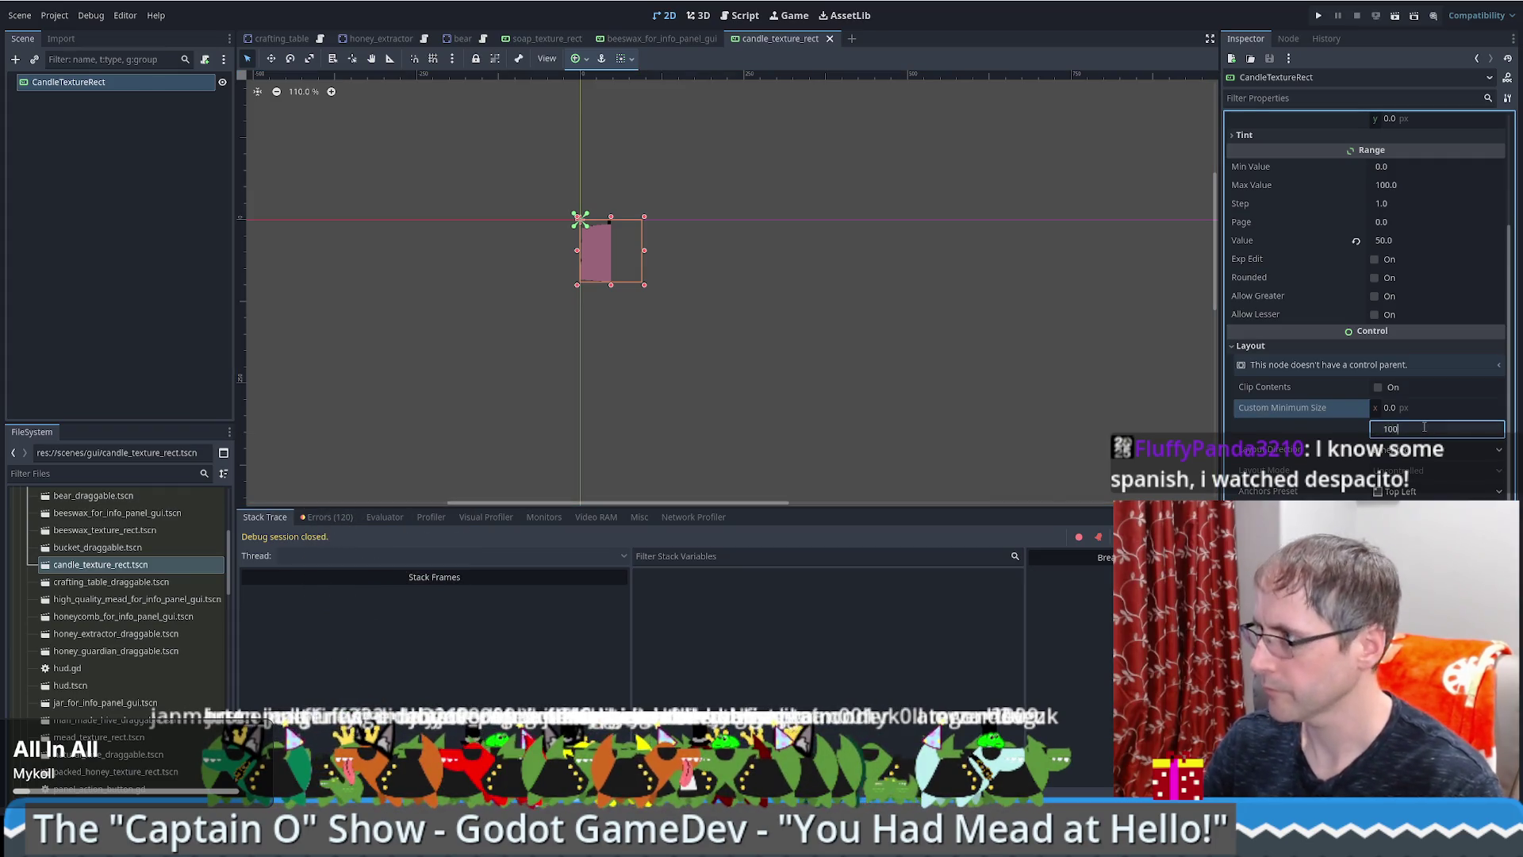
{"action": "key", "text": "Return"}
{"action": "left_click_drag", "start_coordinate": [1432, 429], "coordinate": [1460, 429]}
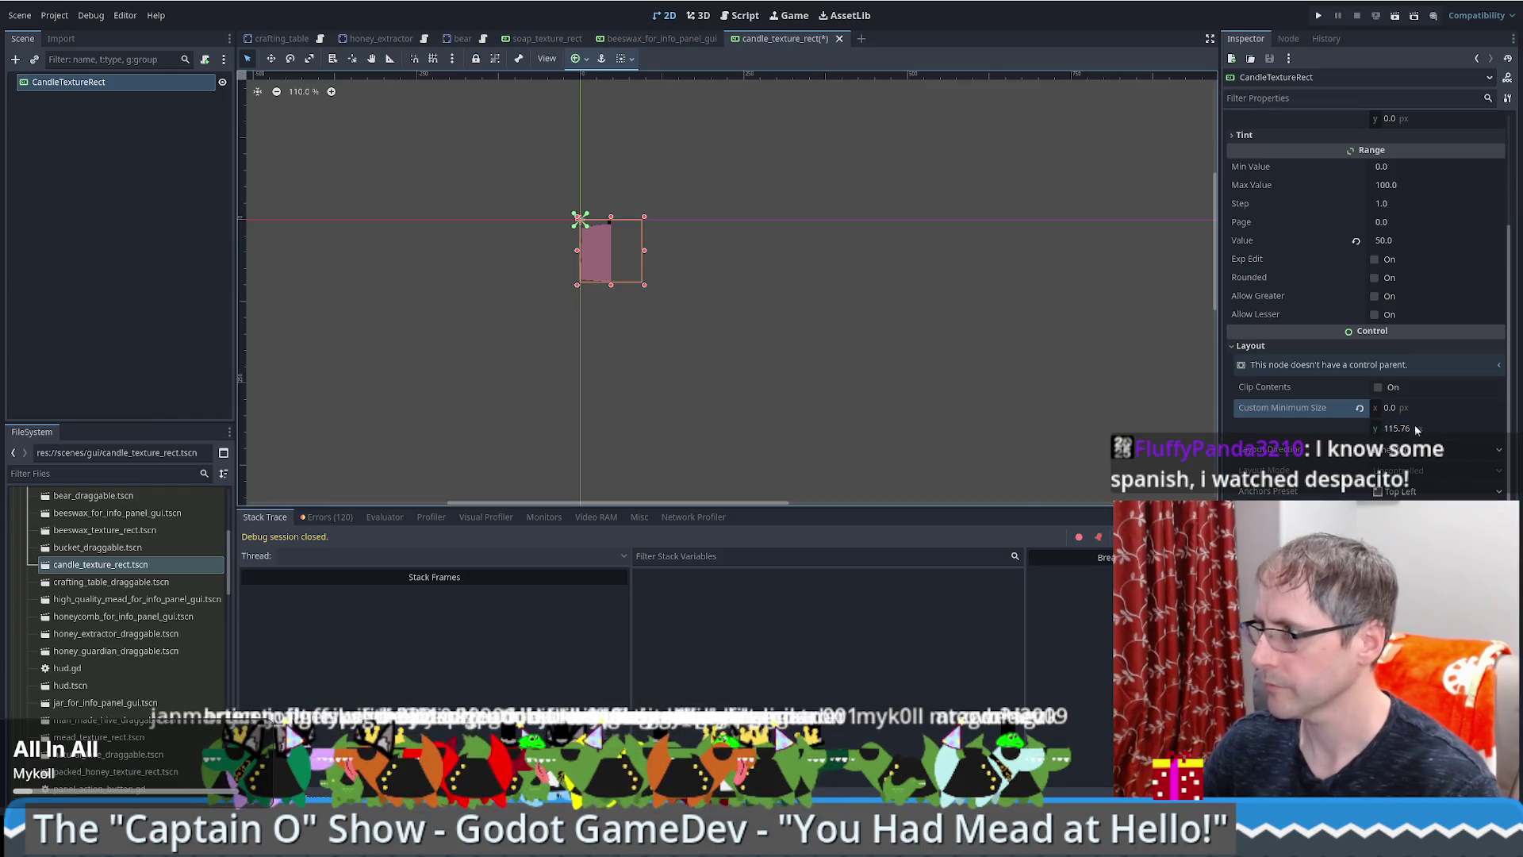
{"action": "left_click", "coordinate": [1402, 427]}
{"action": "type", "text": "1000"}
{"action": "key", "text": "Return"}
{"action": "left_click", "coordinate": [1411, 429]}
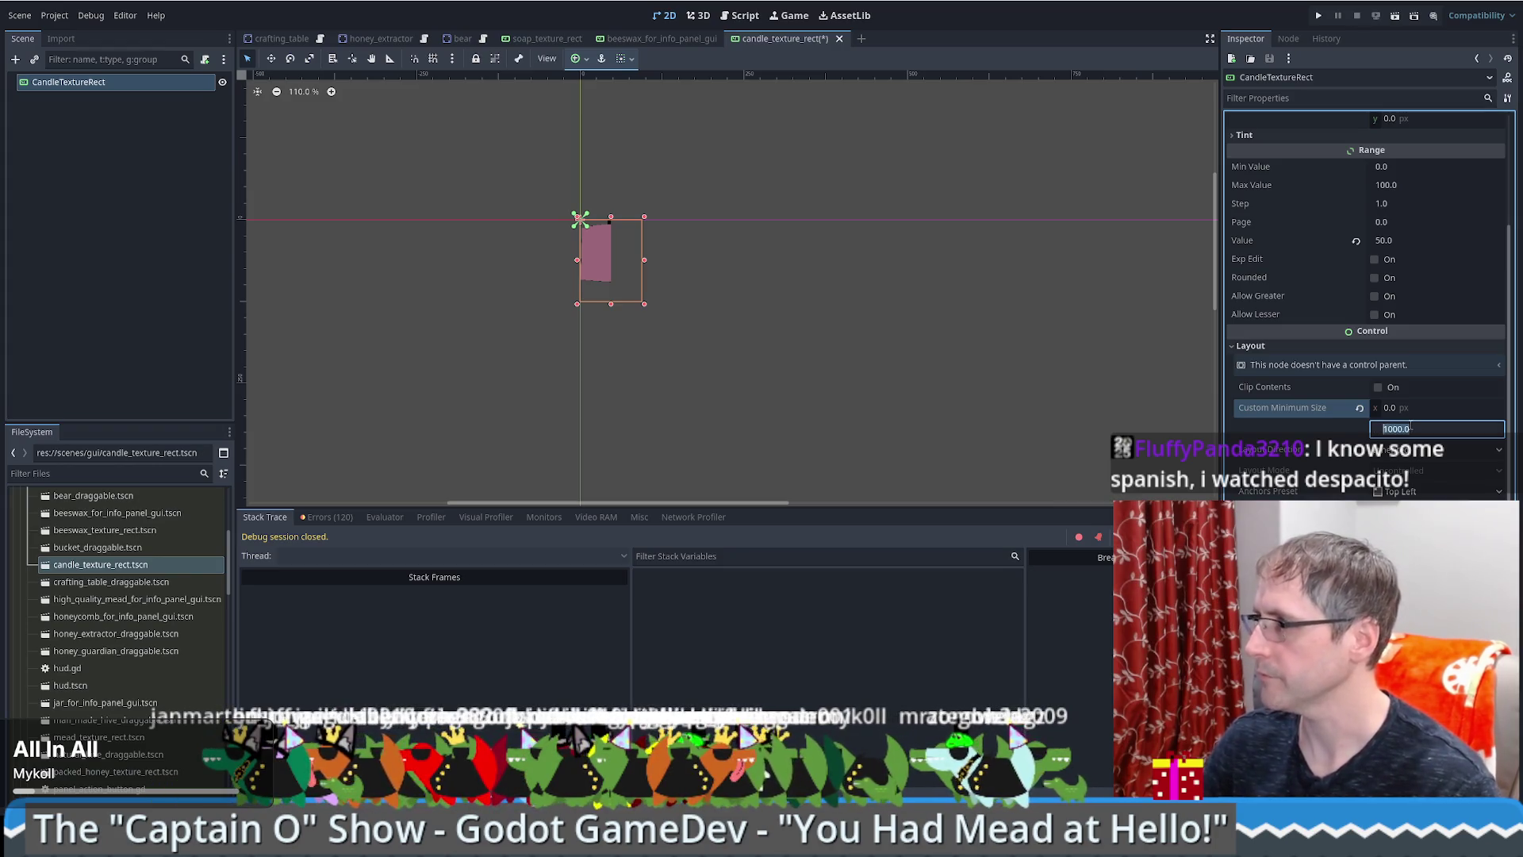
{"action": "type", "text": "0"}
{"action": "key", "text": "Return"}
Step: Set the candle bar's custom minimum width to 1000 px
{"action": "left_click", "coordinate": [1413, 409]}
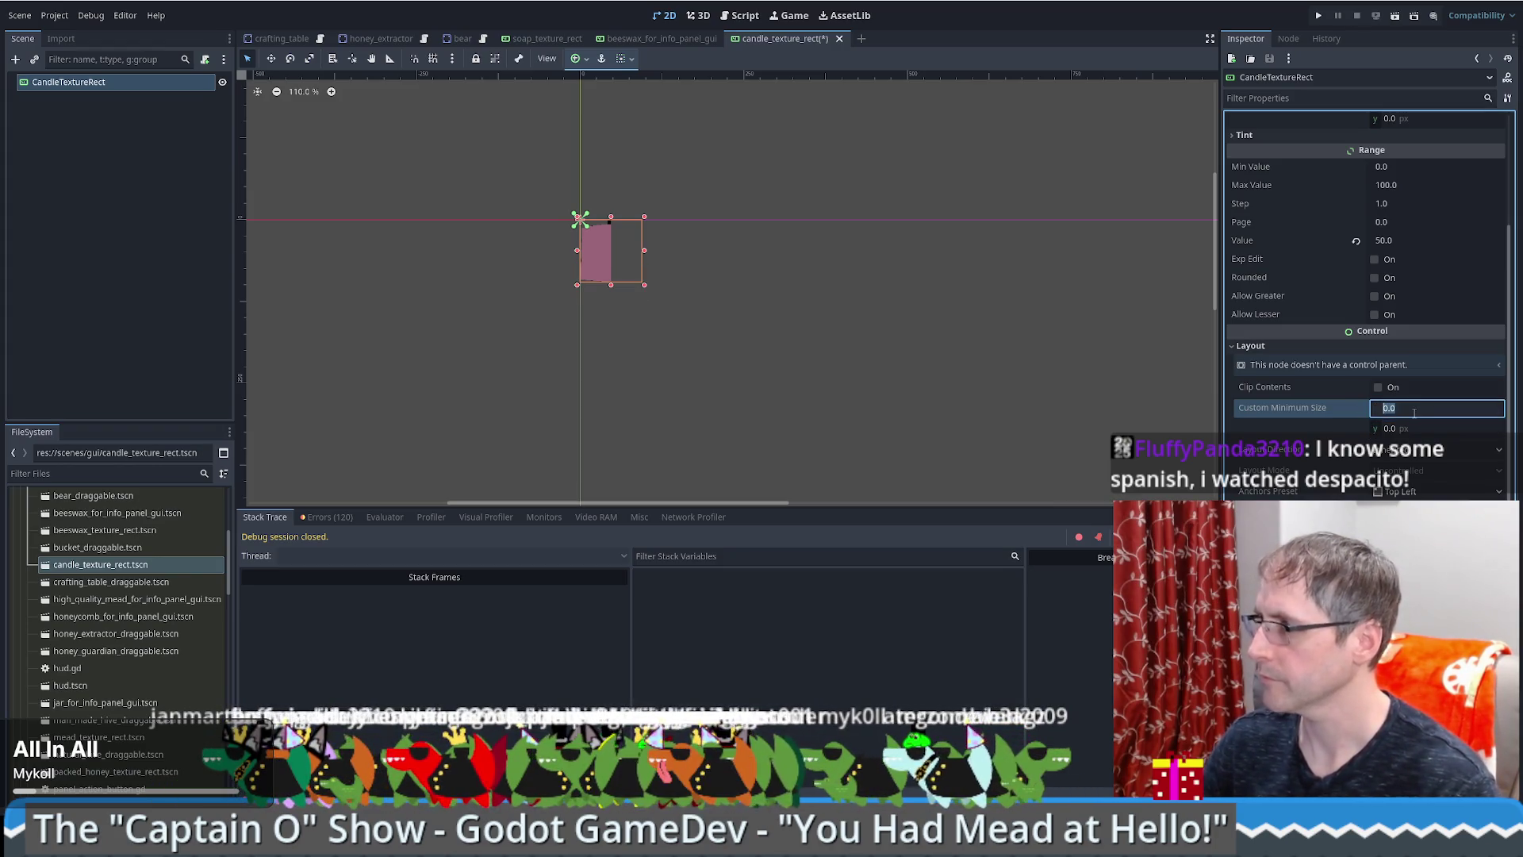
{"action": "type", "text": "700"}
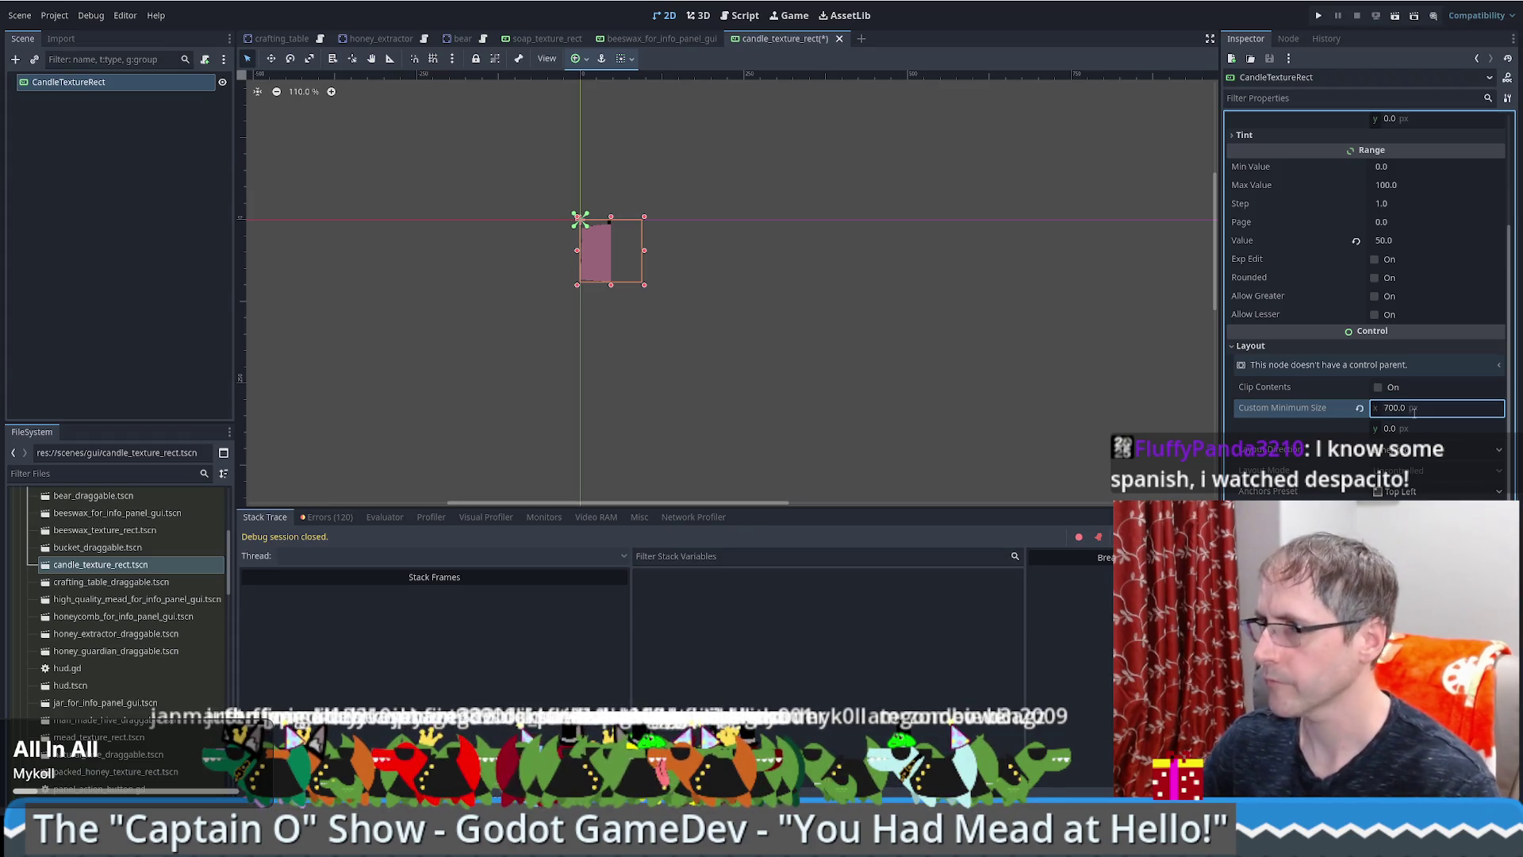
{"action": "key", "text": "Return"}
{"action": "type", "text": "1000"}
{"action": "key", "text": "Return"}
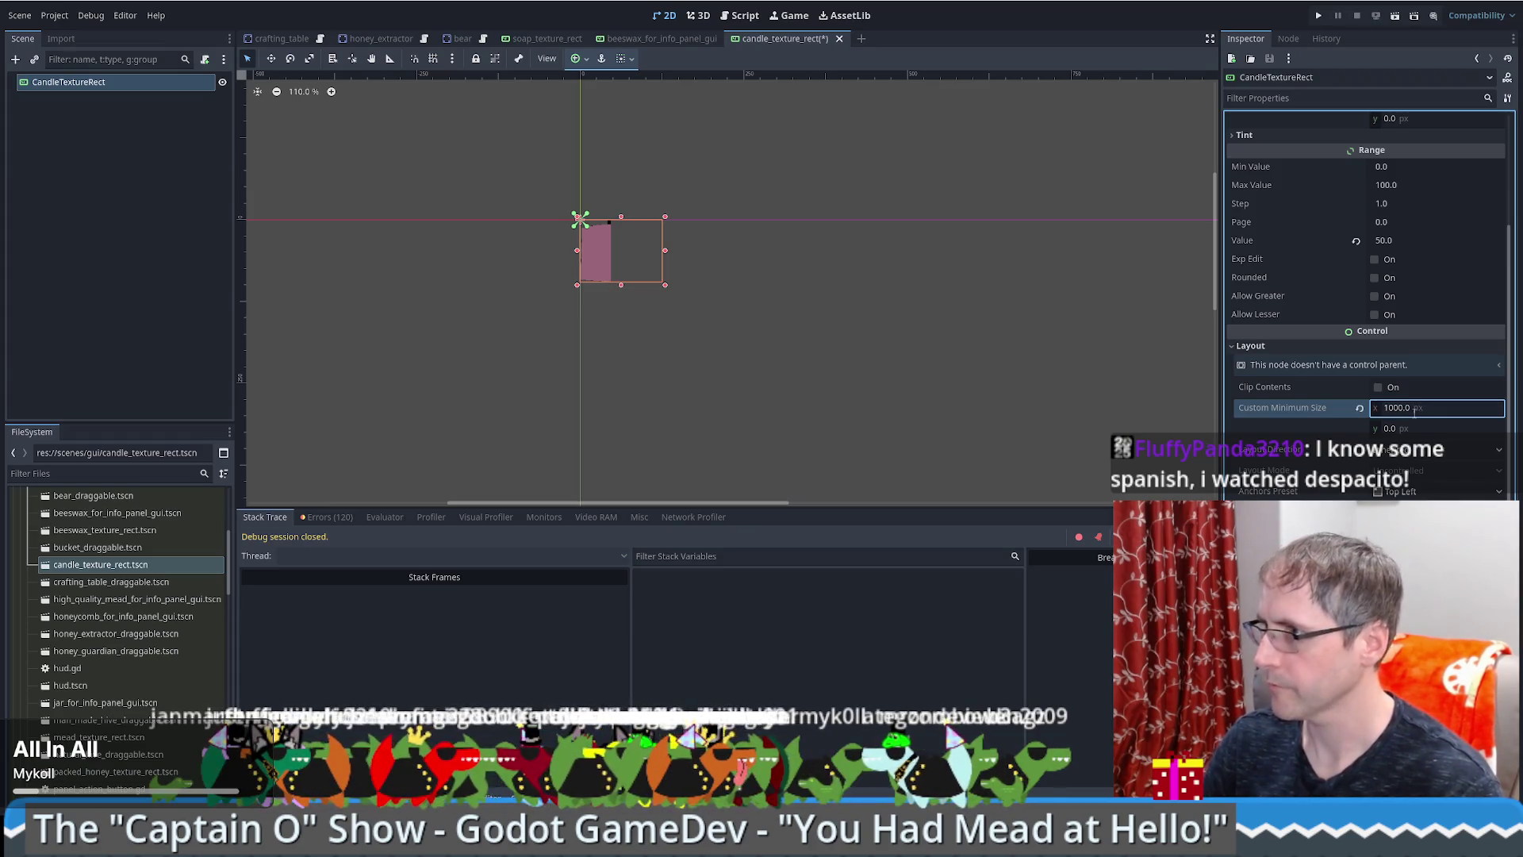
Step: Try the Layout Direction list and centre Anchors Preset, then return anchors to top left
{"action": "left_click", "coordinate": [1393, 451]}
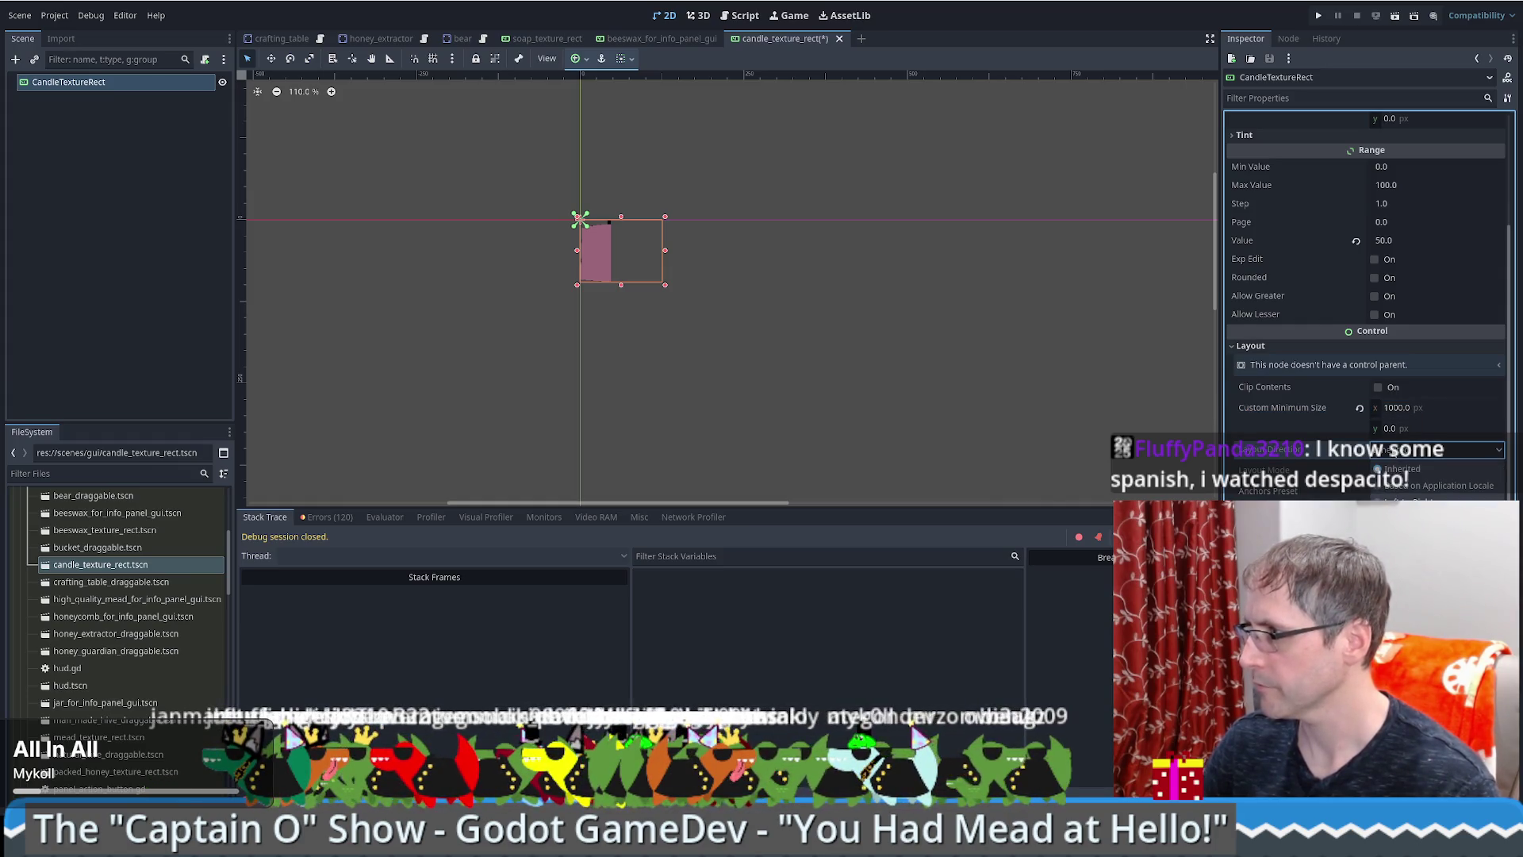
{"action": "left_click", "coordinate": [1400, 469]}
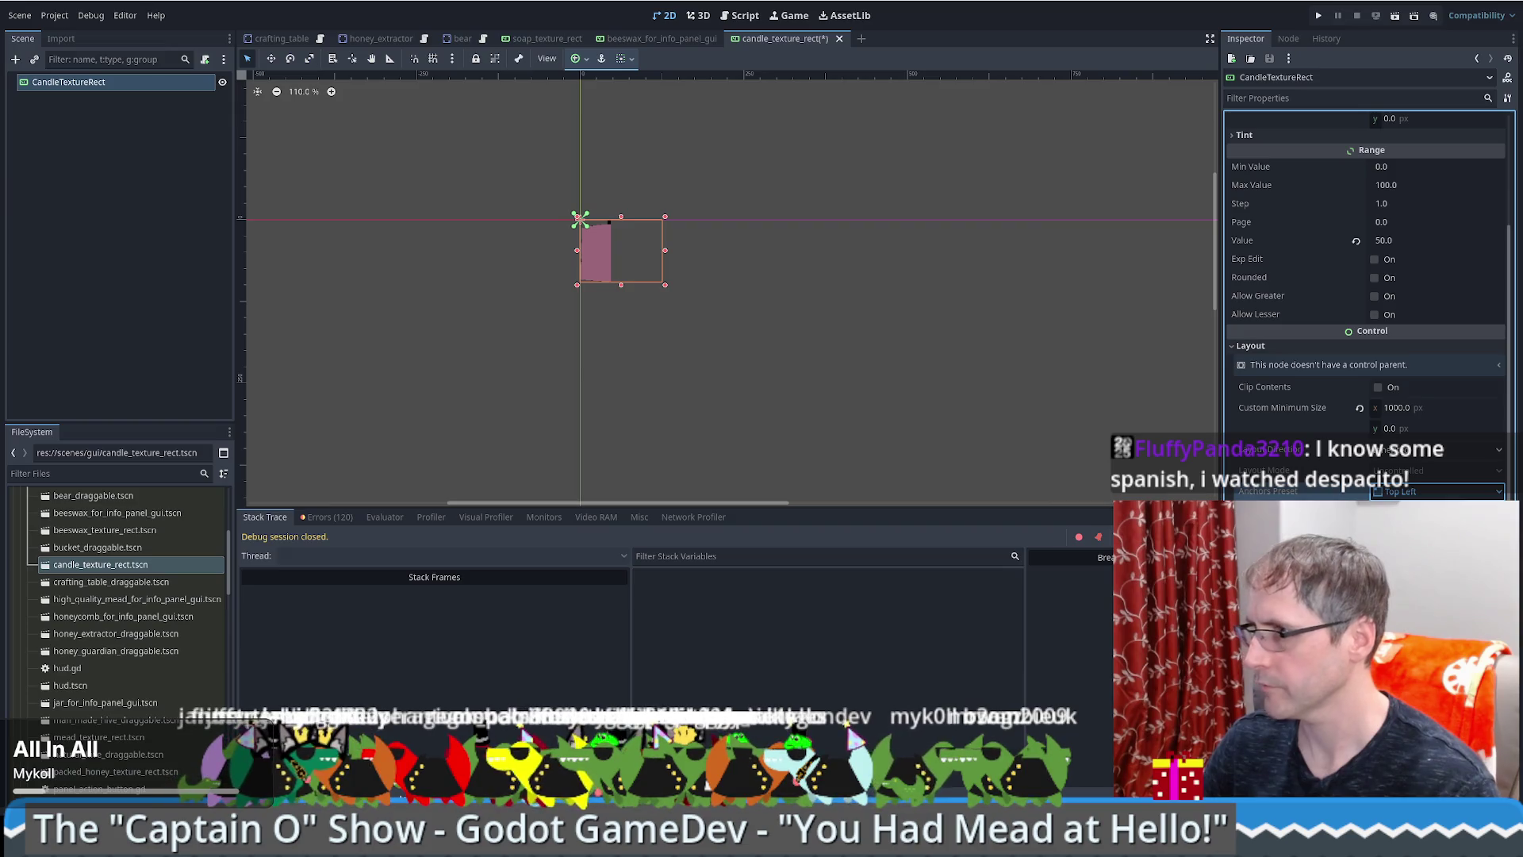
{"action": "left_click", "coordinate": [1420, 662]}
{"action": "left_click", "coordinate": [1412, 492]}
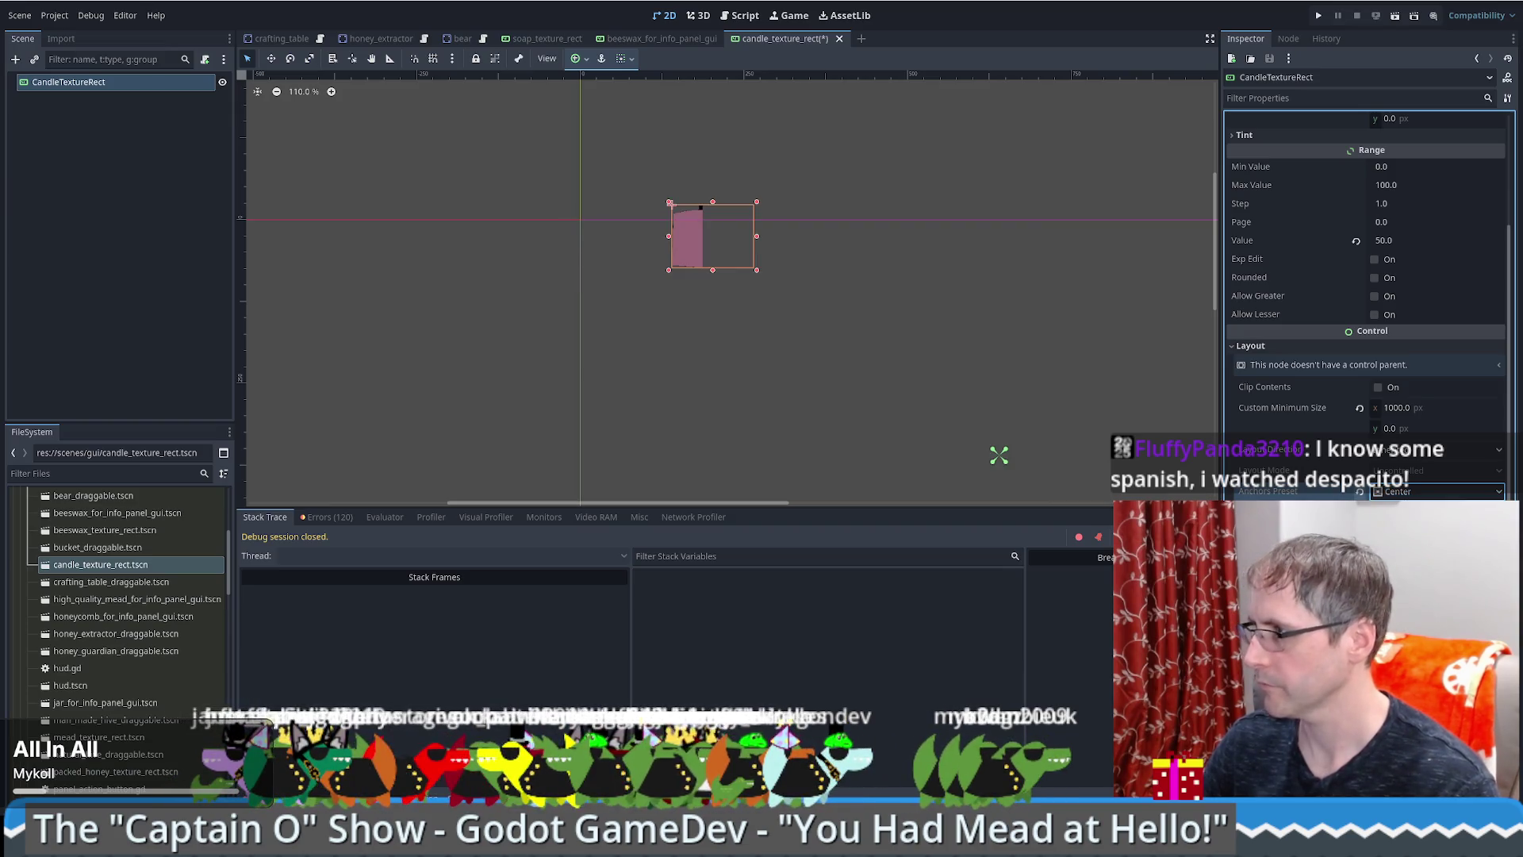
Step: Test the top-centre anchor preset, leaving the candle bar's anchors at top left
{"action": "left_click", "coordinate": [1416, 511]}
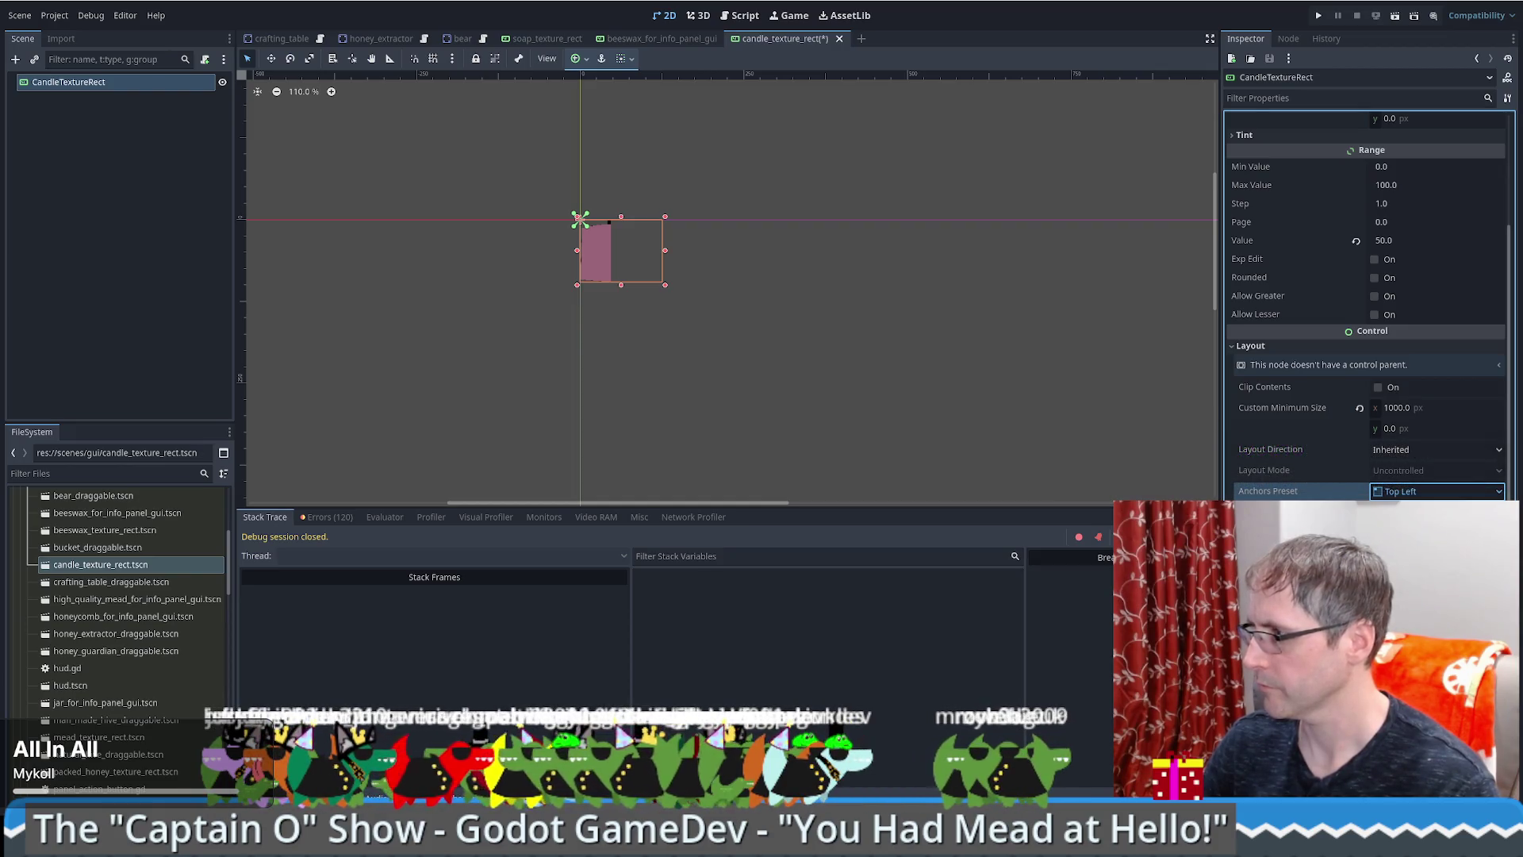
{"action": "left_click", "coordinate": [1416, 606]}
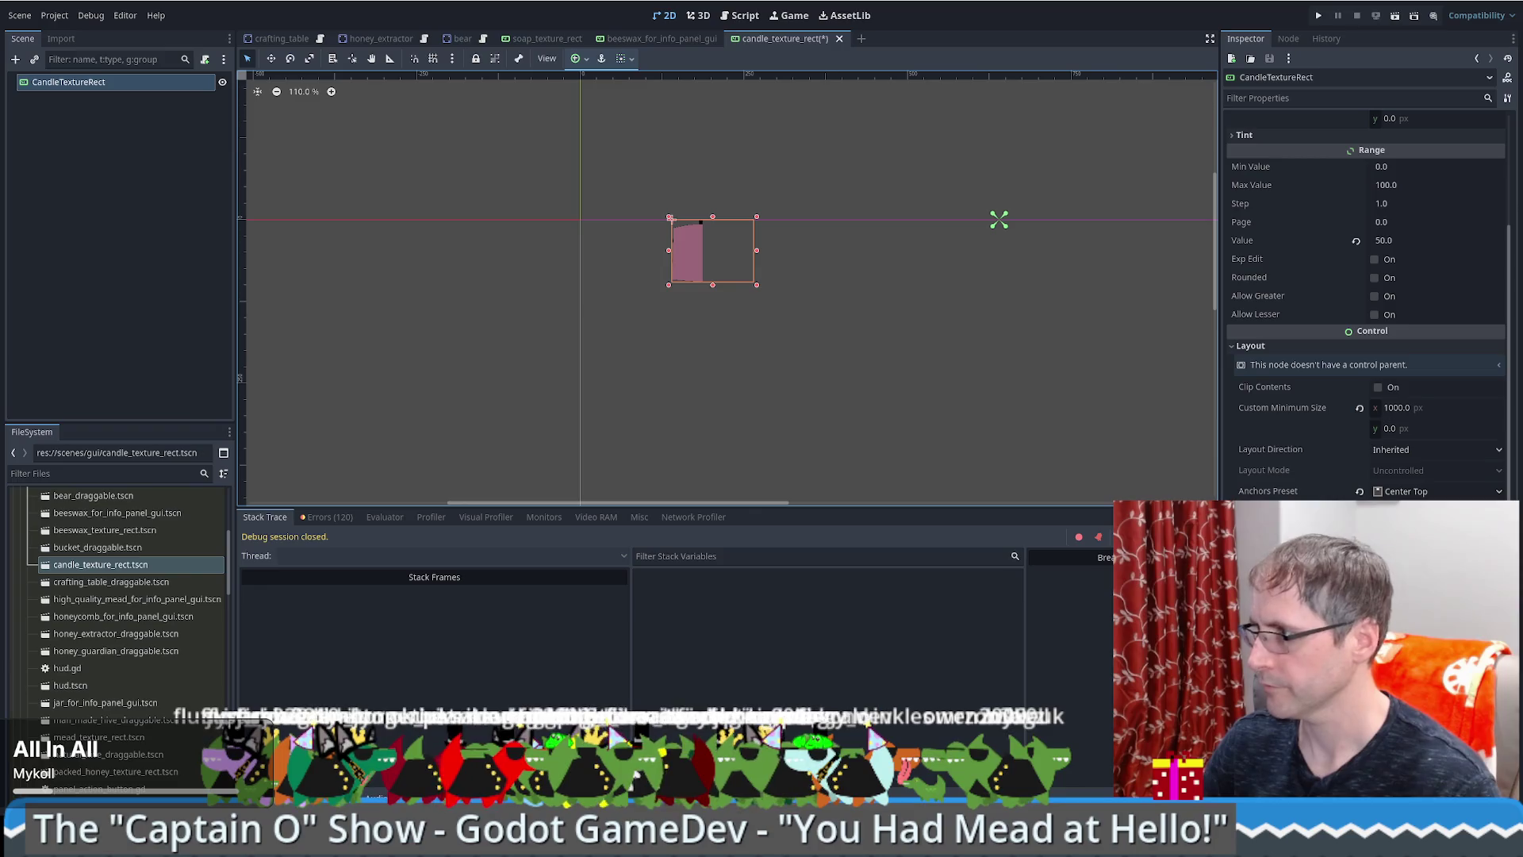
{"action": "left_click", "coordinate": [1359, 491]}
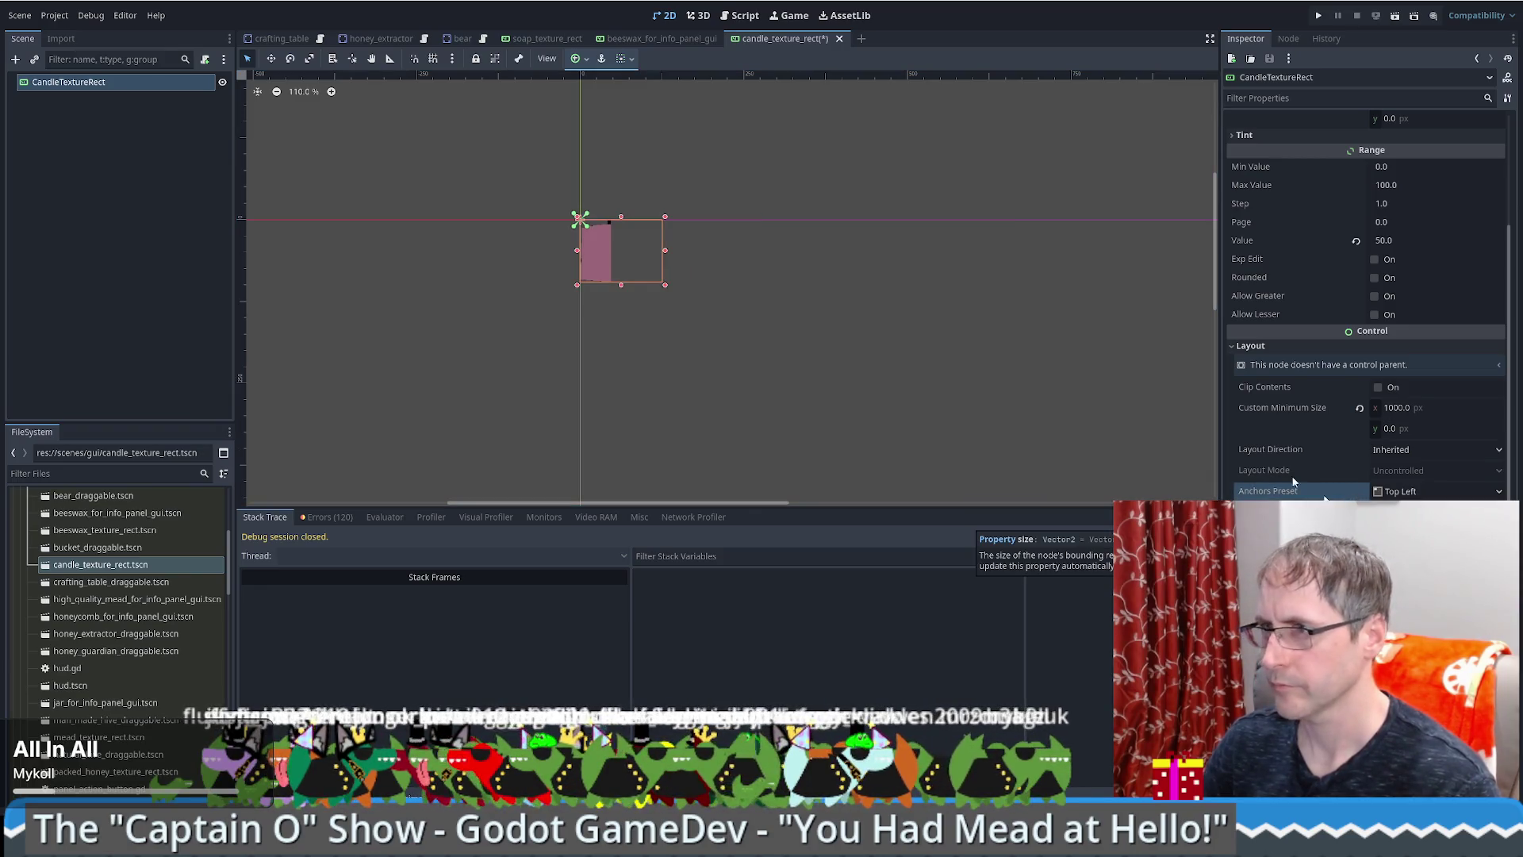
Step: Reset the candle canvas view to 100%, drag the candle bar to about half size, and save
{"action": "left_click", "coordinate": [664, 40]}
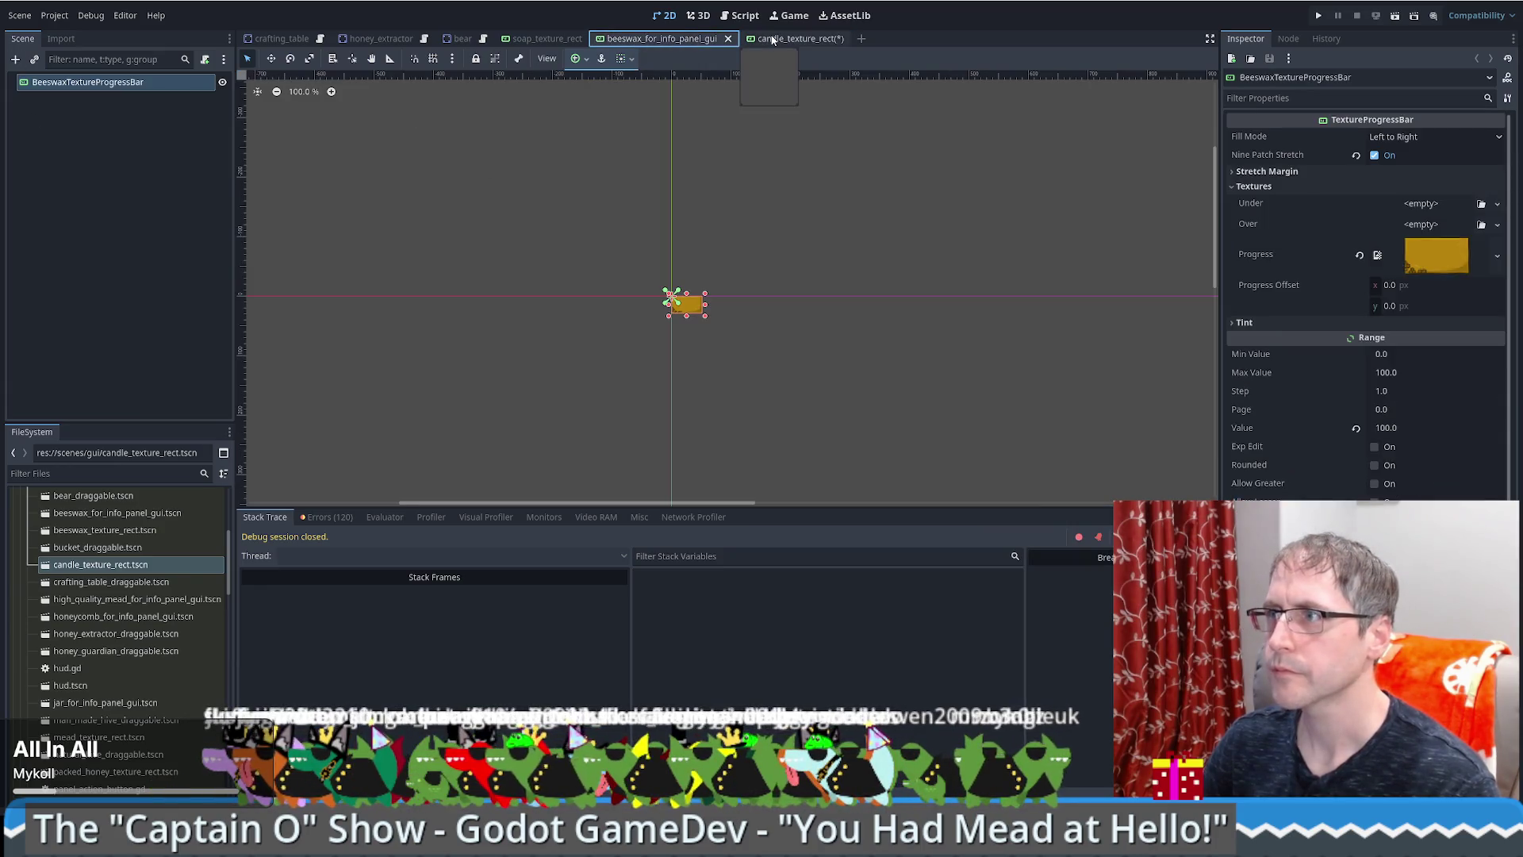
{"action": "left_click", "coordinate": [774, 39]}
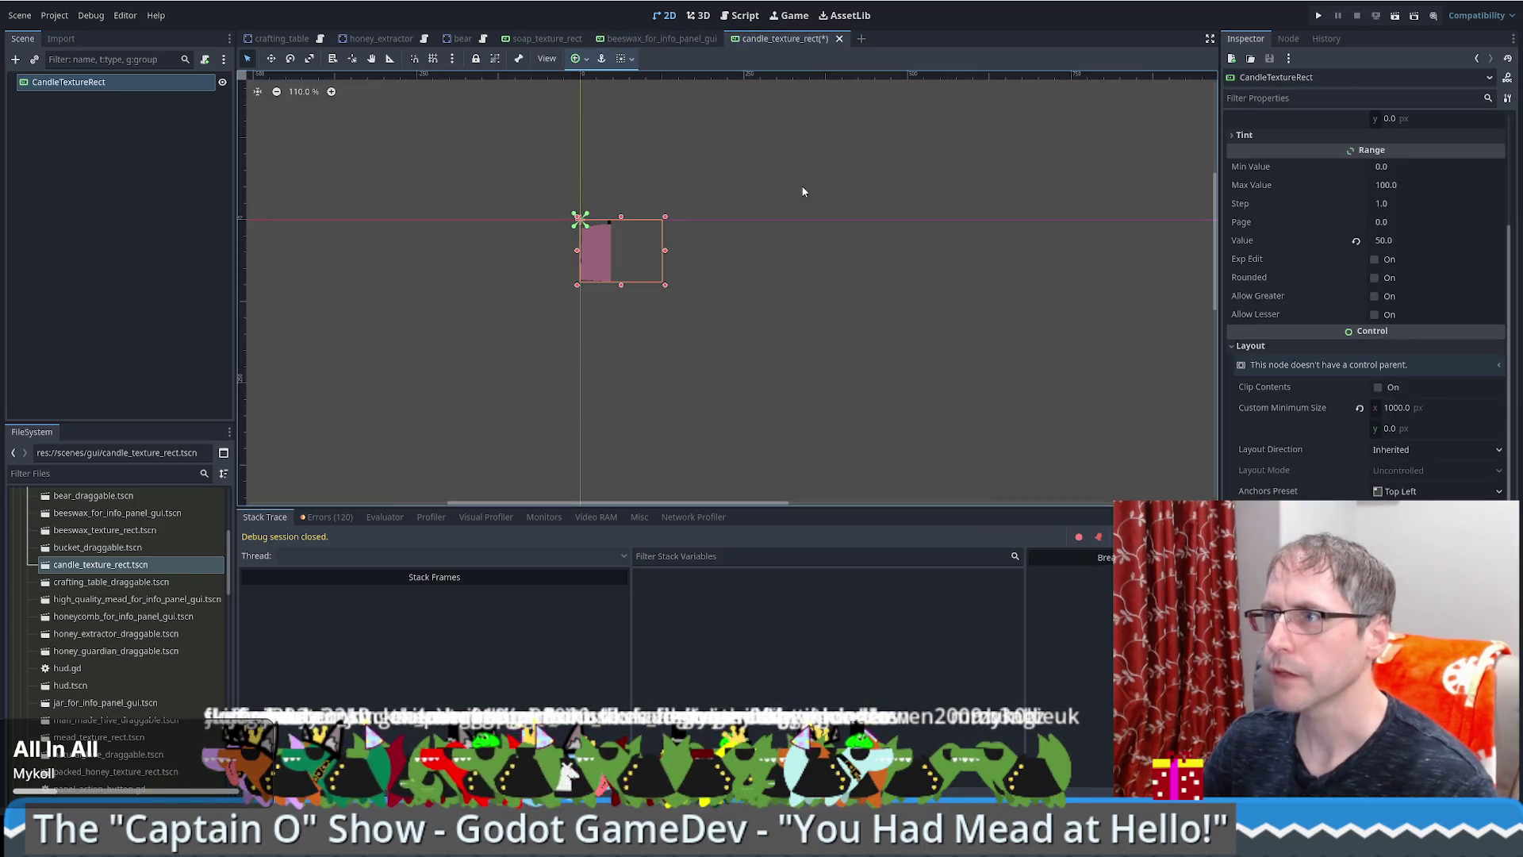
{"action": "left_click", "coordinate": [544, 39]}
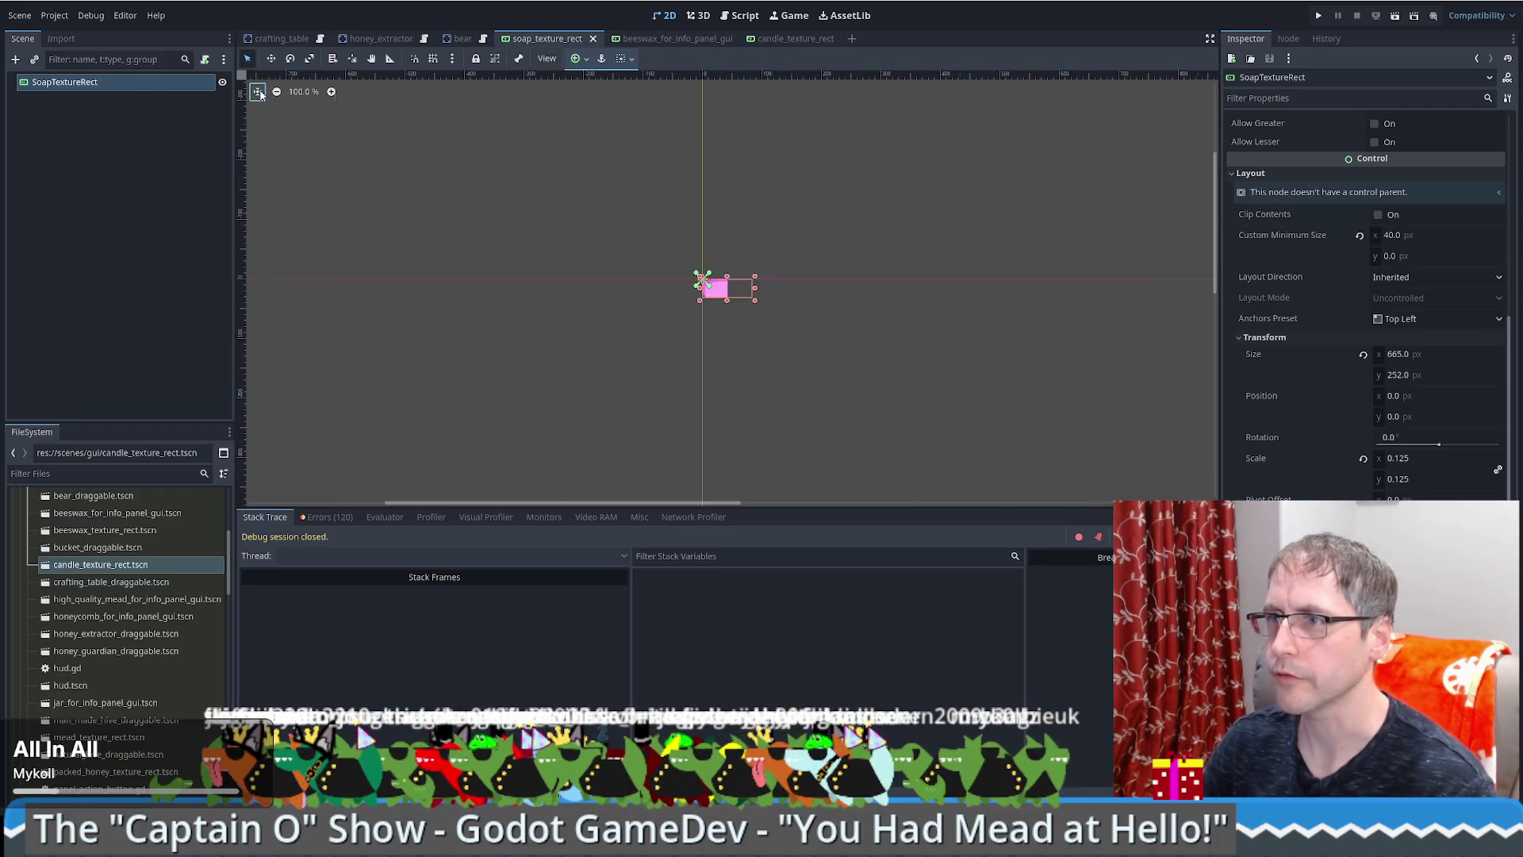
{"action": "left_click", "coordinate": [802, 38]}
{"action": "left_click", "coordinate": [252, 92]}
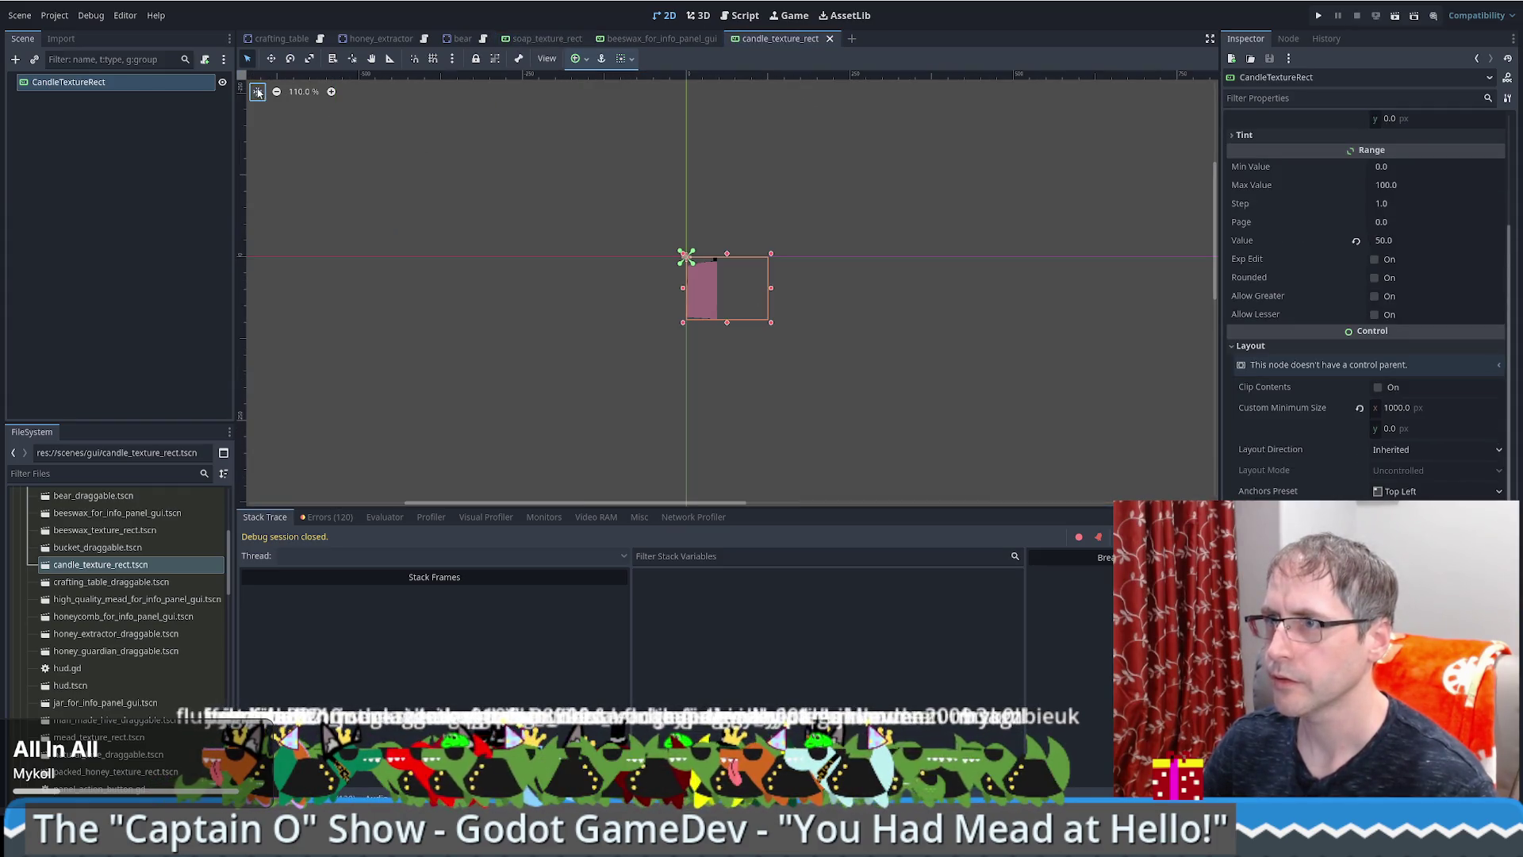
{"action": "left_click", "coordinate": [548, 40]}
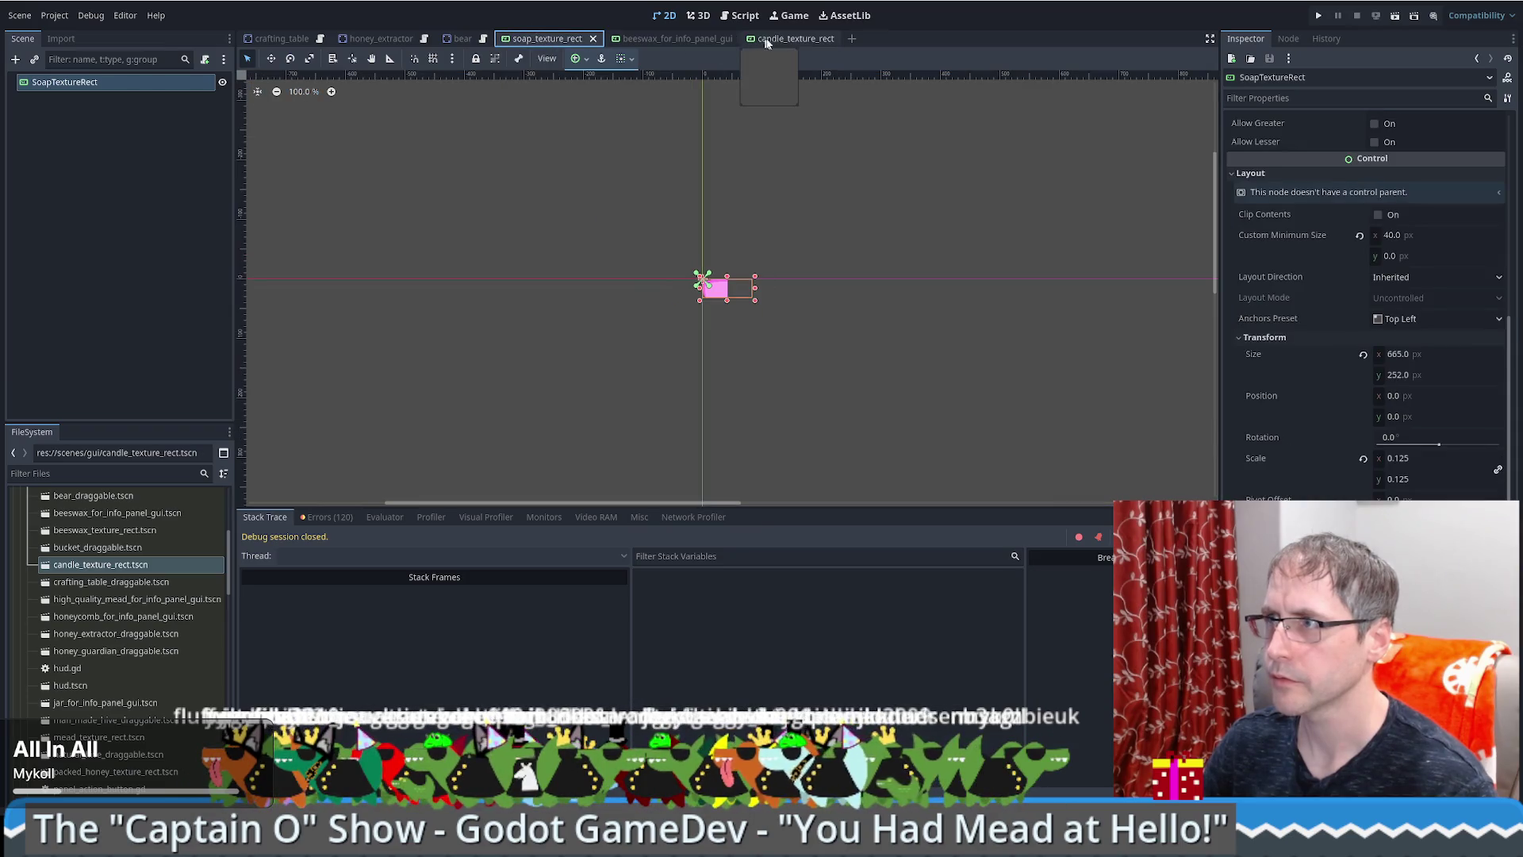
{"action": "left_click", "coordinate": [781, 41]}
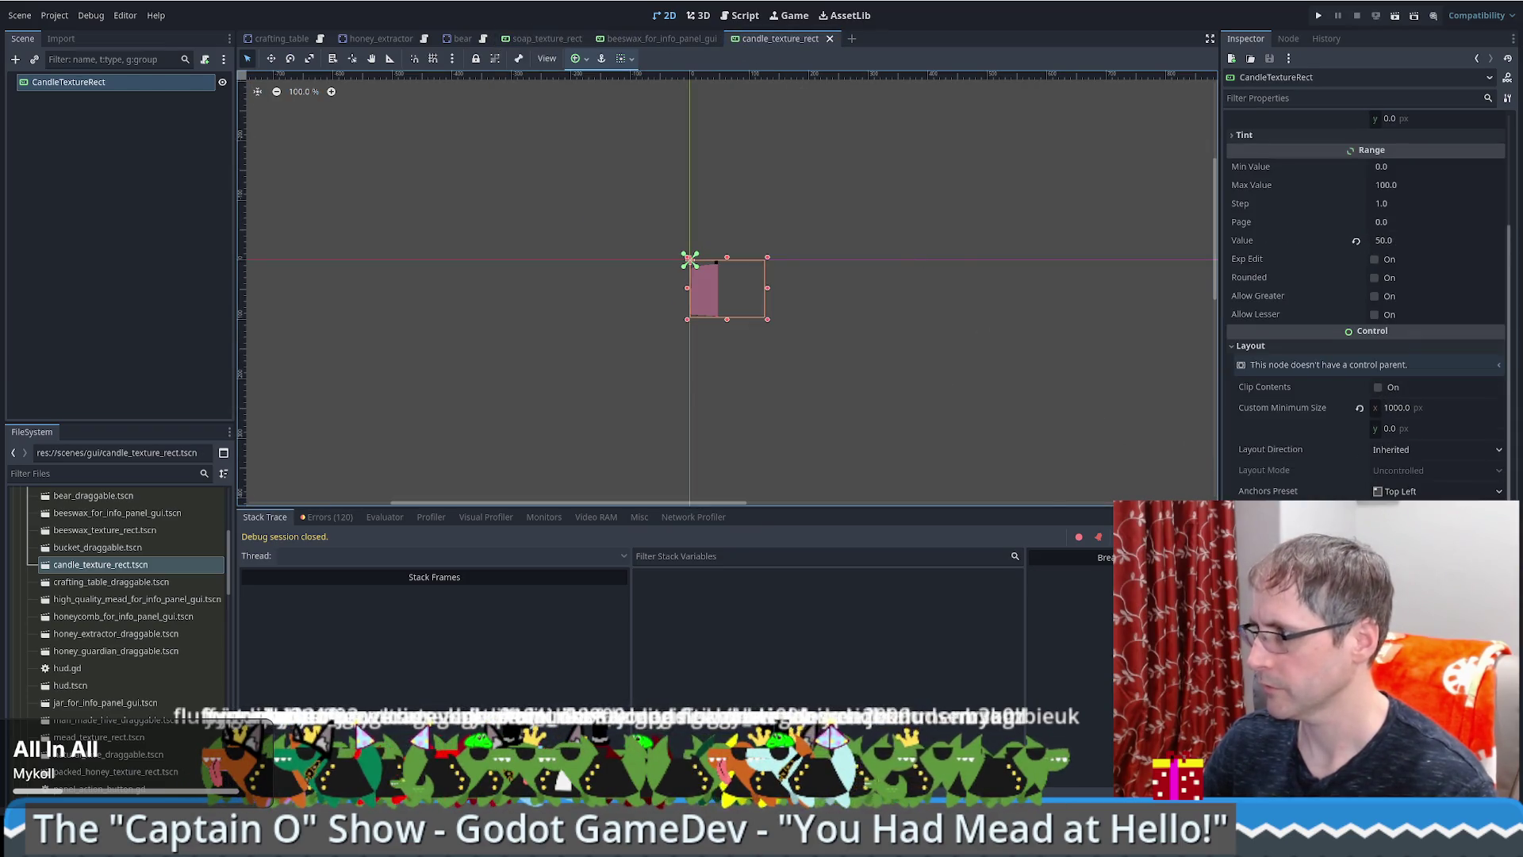
{"action": "mouse_move", "coordinate": [768, 319]}
{"action": "left_mouse_down"}
{"action": "mouse_move", "coordinate": [688, 259]}
{"action": "mouse_move", "coordinate": [726, 287]}
{"action": "mouse_move", "coordinate": [714, 278]}
{"action": "left_mouse_up"}
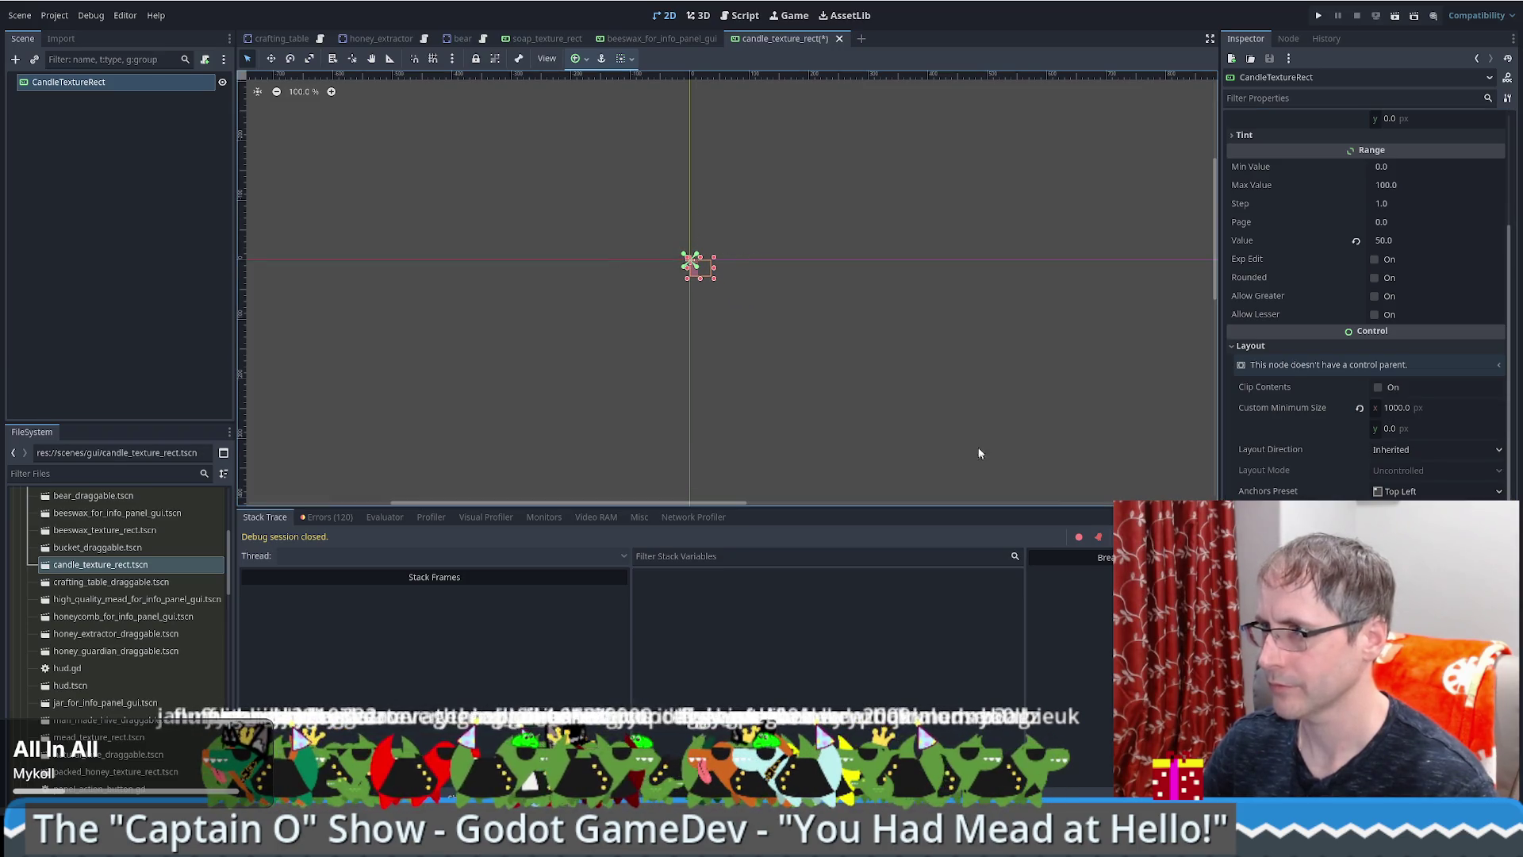
{"action": "key", "text": "ctrl+s"}
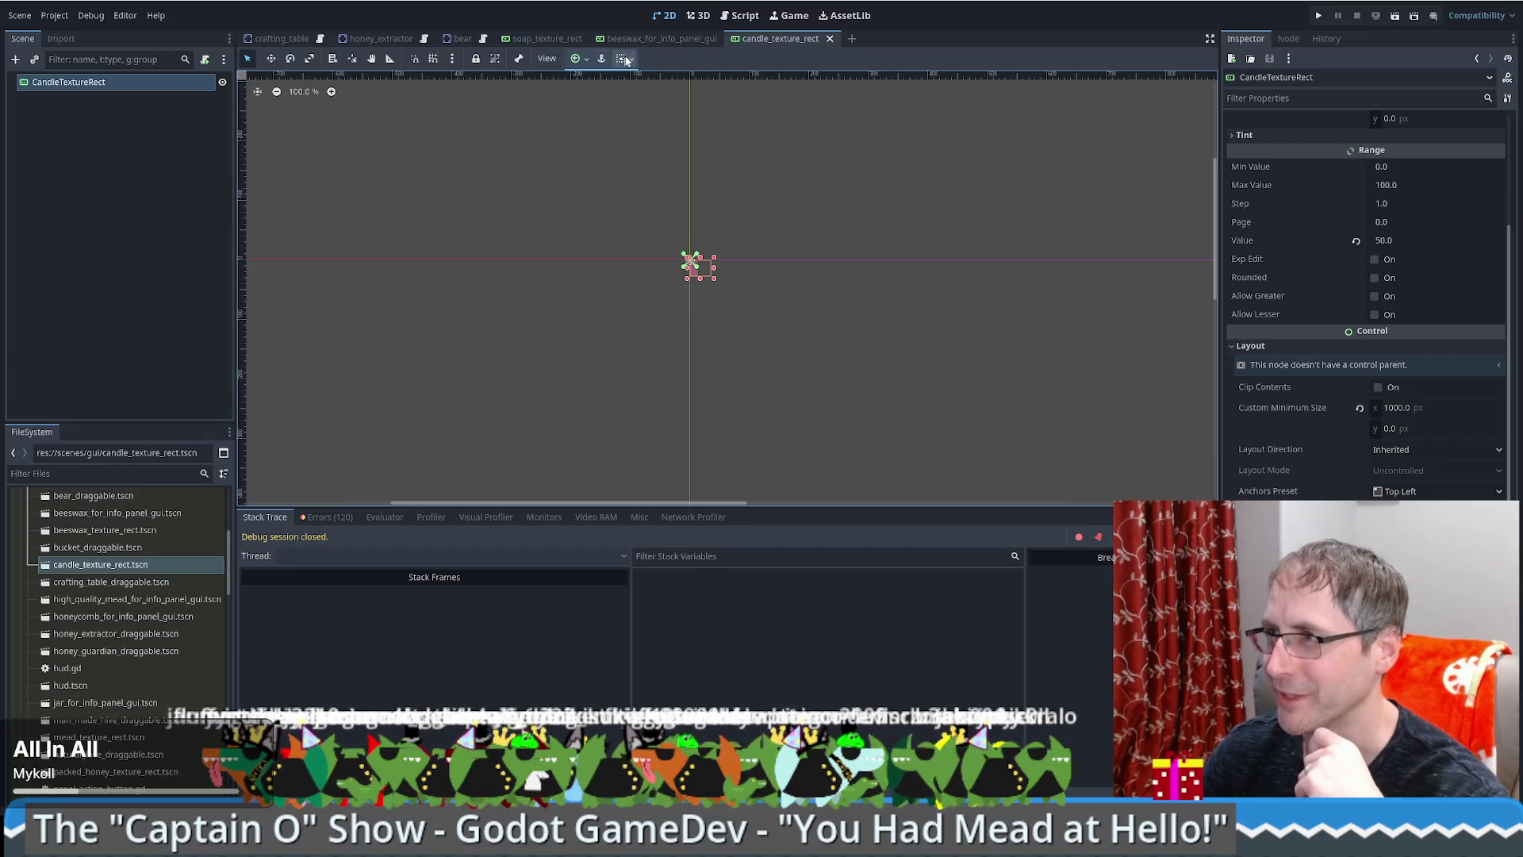
Step: Move the beeswax info panel scene tab in front of the soap scene tab
{"action": "left_click", "coordinate": [665, 40]}
{"action": "left_click", "coordinate": [781, 38]}
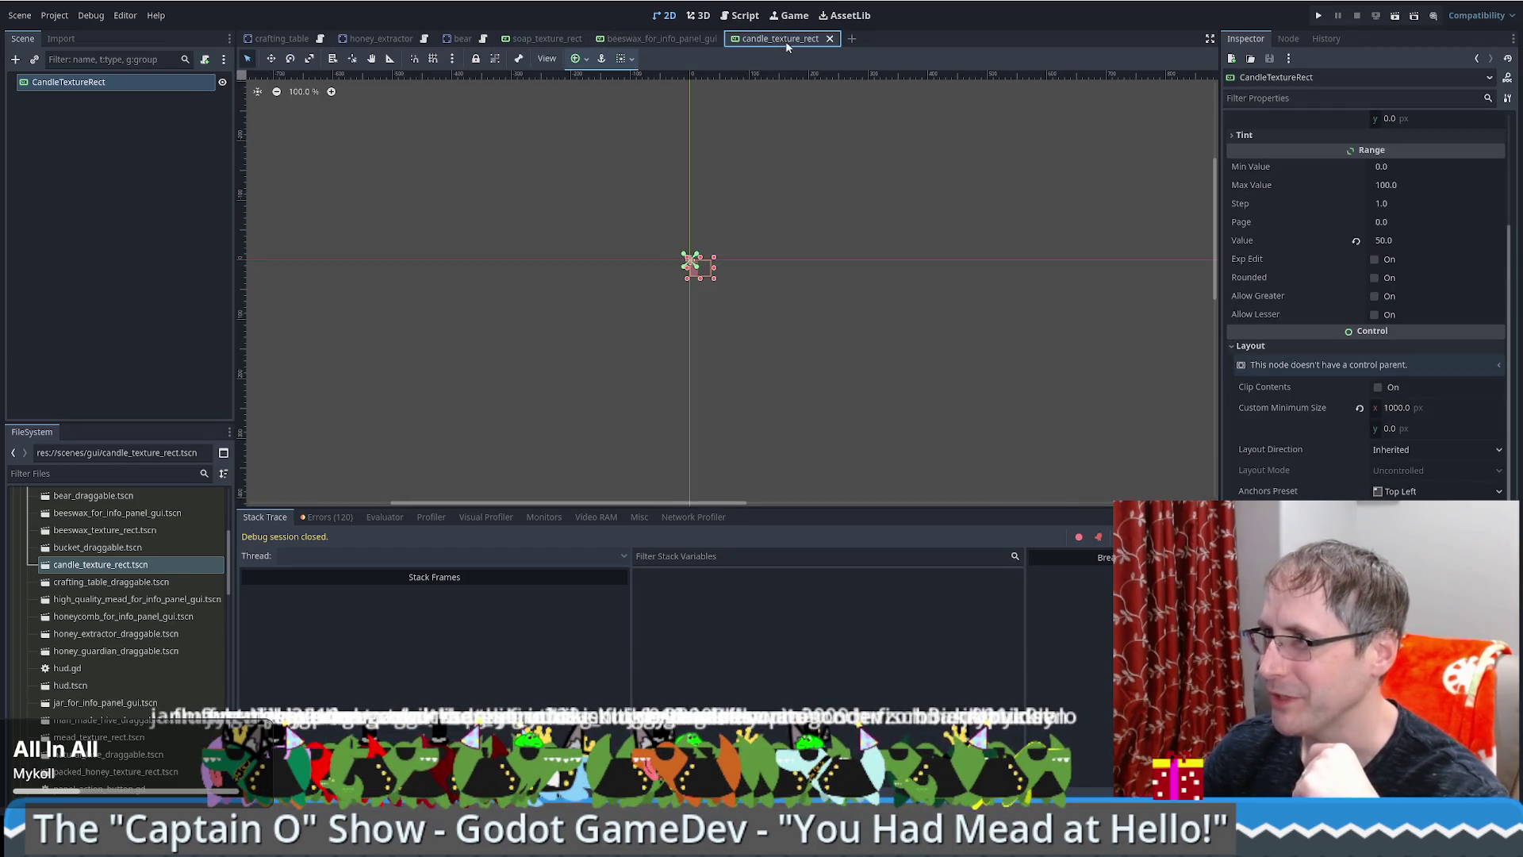
{"action": "left_click", "coordinate": [665, 39]}
{"action": "left_click", "coordinate": [762, 40]}
{"action": "left_click", "coordinate": [682, 39]}
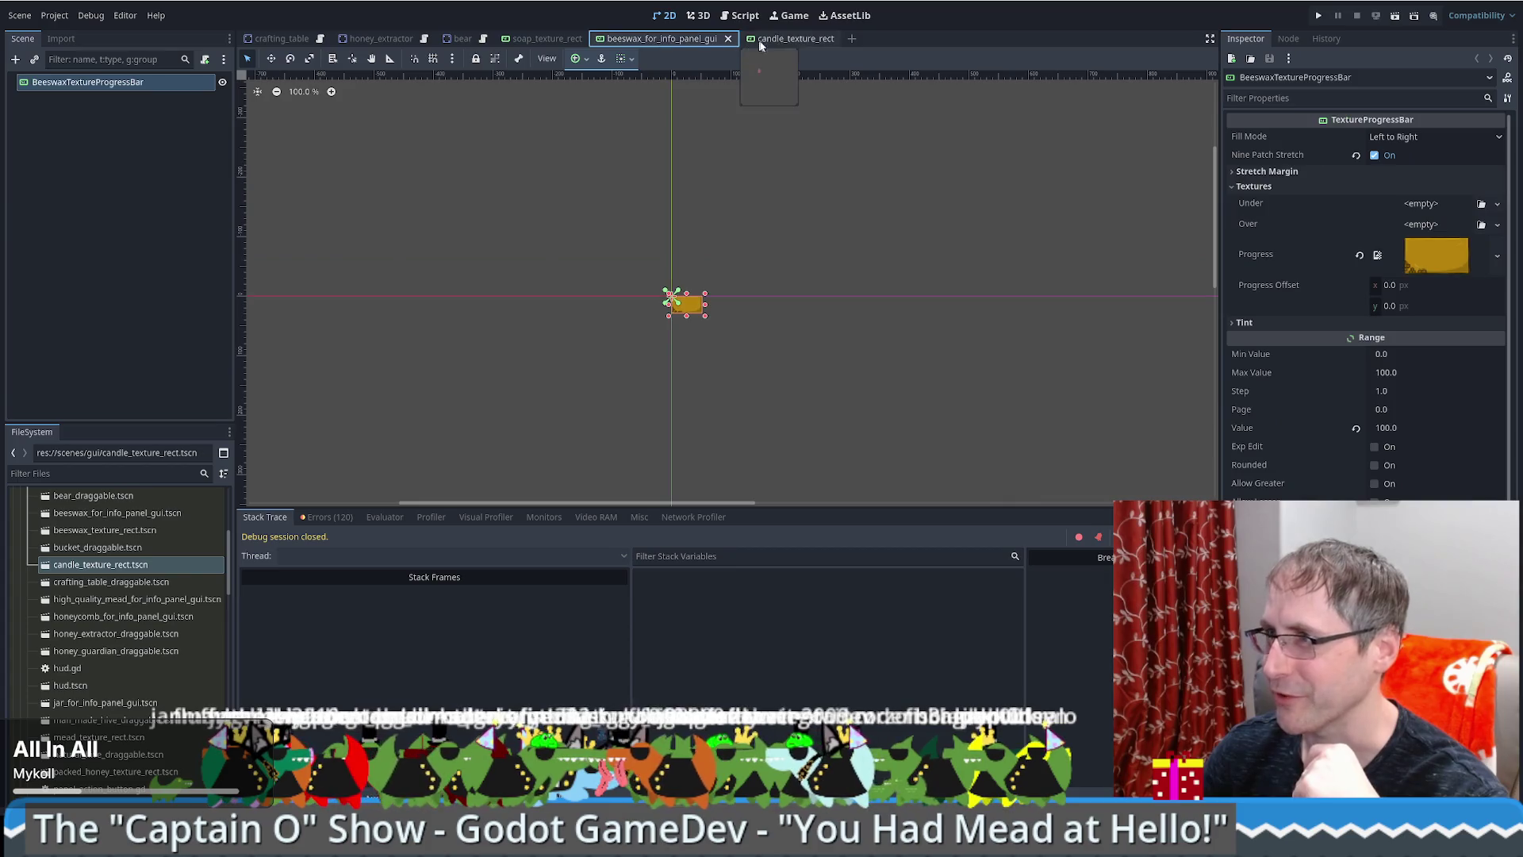
{"action": "left_click", "coordinate": [761, 40]}
{"action": "left_click", "coordinate": [711, 38]}
{"action": "left_click", "coordinate": [762, 38]}
{"action": "left_click", "coordinate": [682, 38]}
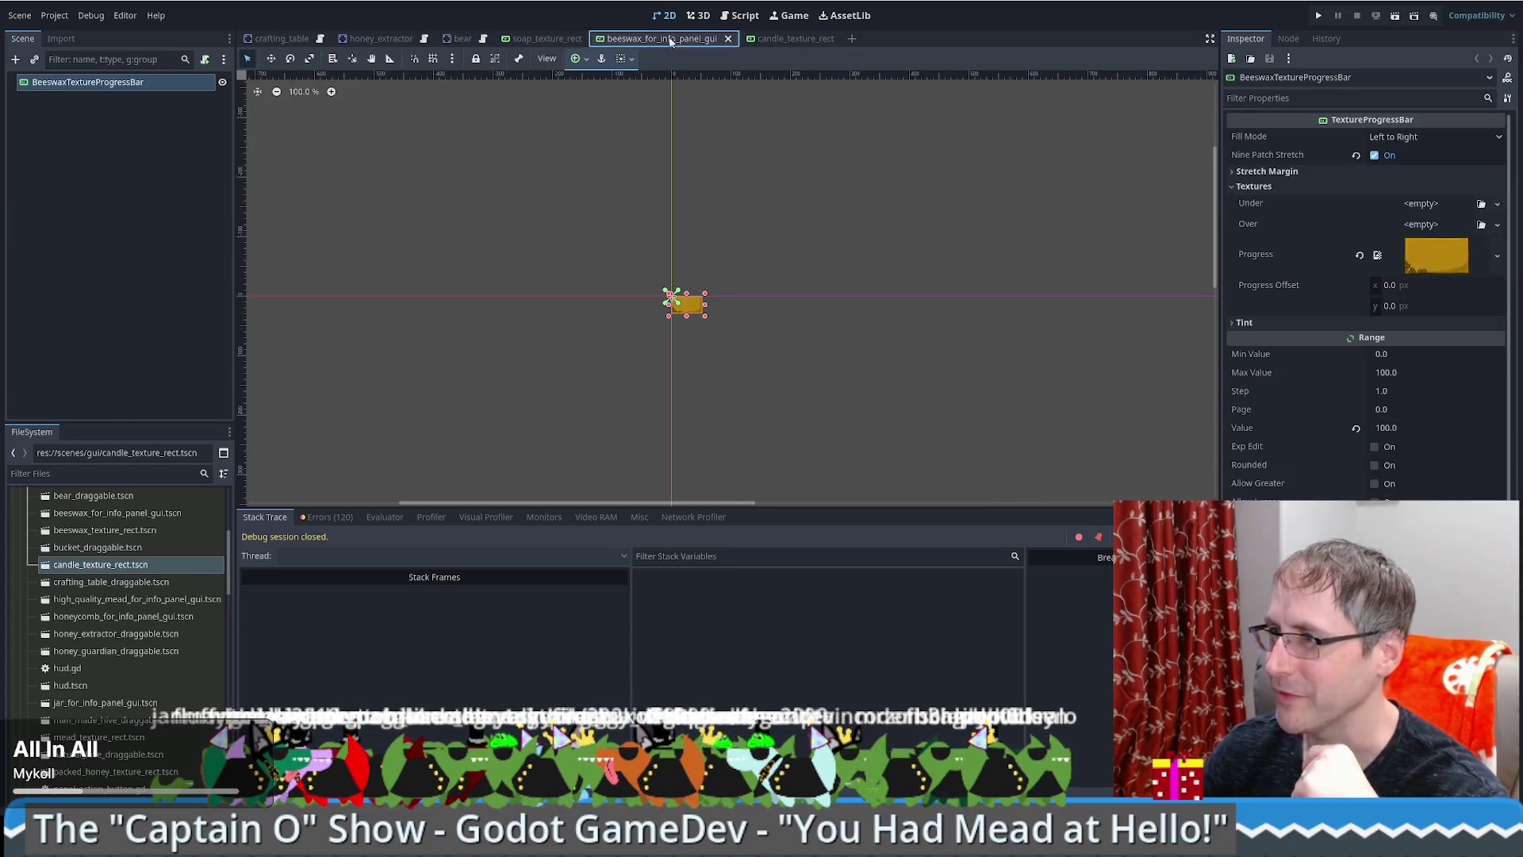
{"action": "left_click", "coordinate": [756, 40]}
{"action": "mouse_move", "coordinate": [683, 38]}
{"action": "left_mouse_down"}
{"action": "mouse_move", "coordinate": [524, 39]}
{"action": "mouse_move", "coordinate": [555, 40]}
{"action": "left_mouse_up"}
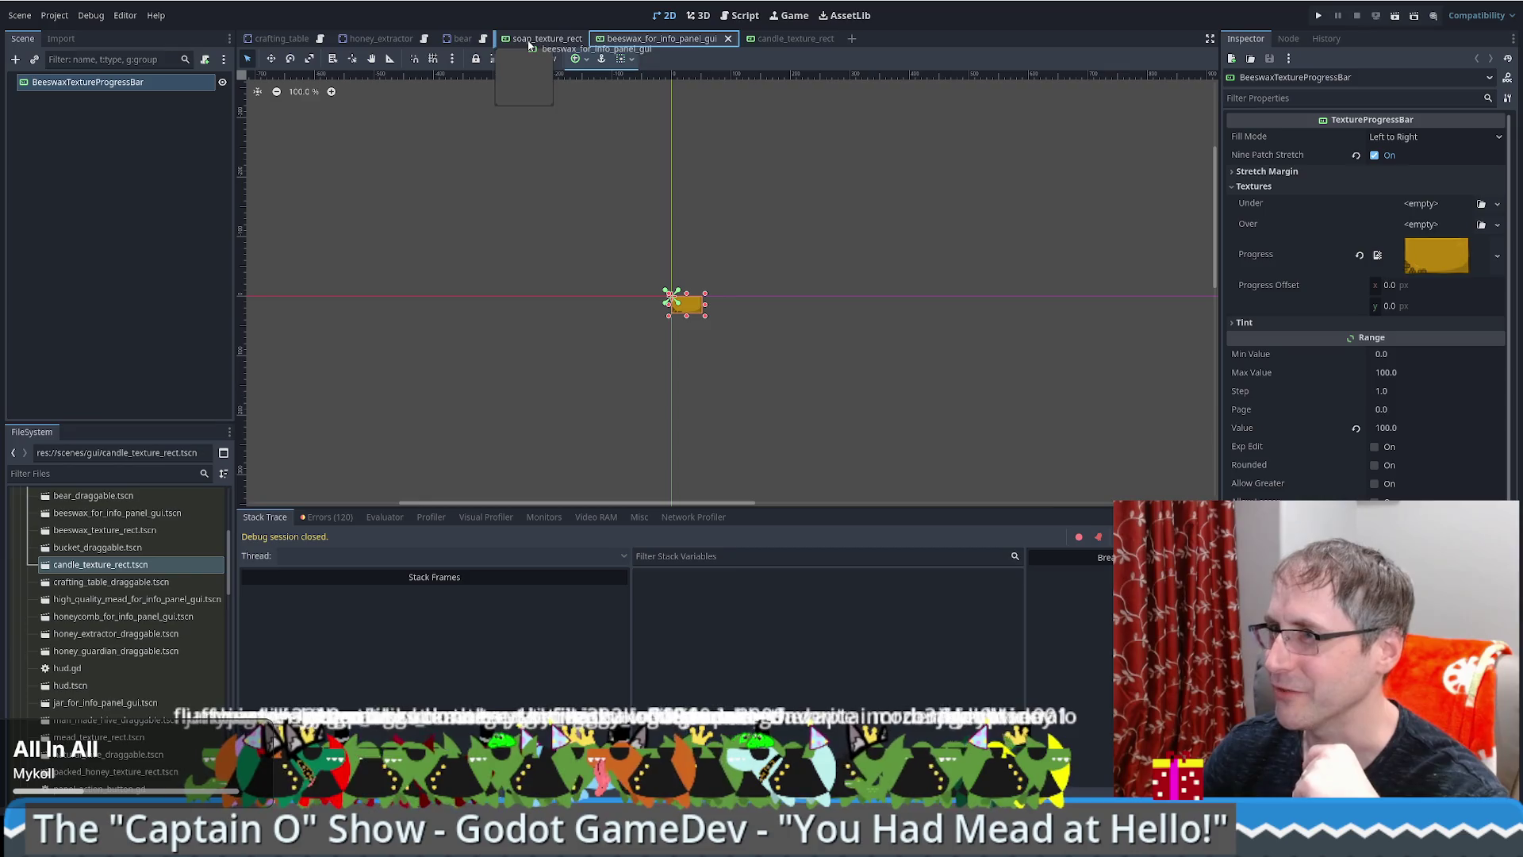
Step: Save the soap progress bar scene and launch the game for a test run
{"action": "left_click", "coordinate": [706, 39]}
{"action": "left_click", "coordinate": [756, 40]}
{"action": "left_click", "coordinate": [682, 39]}
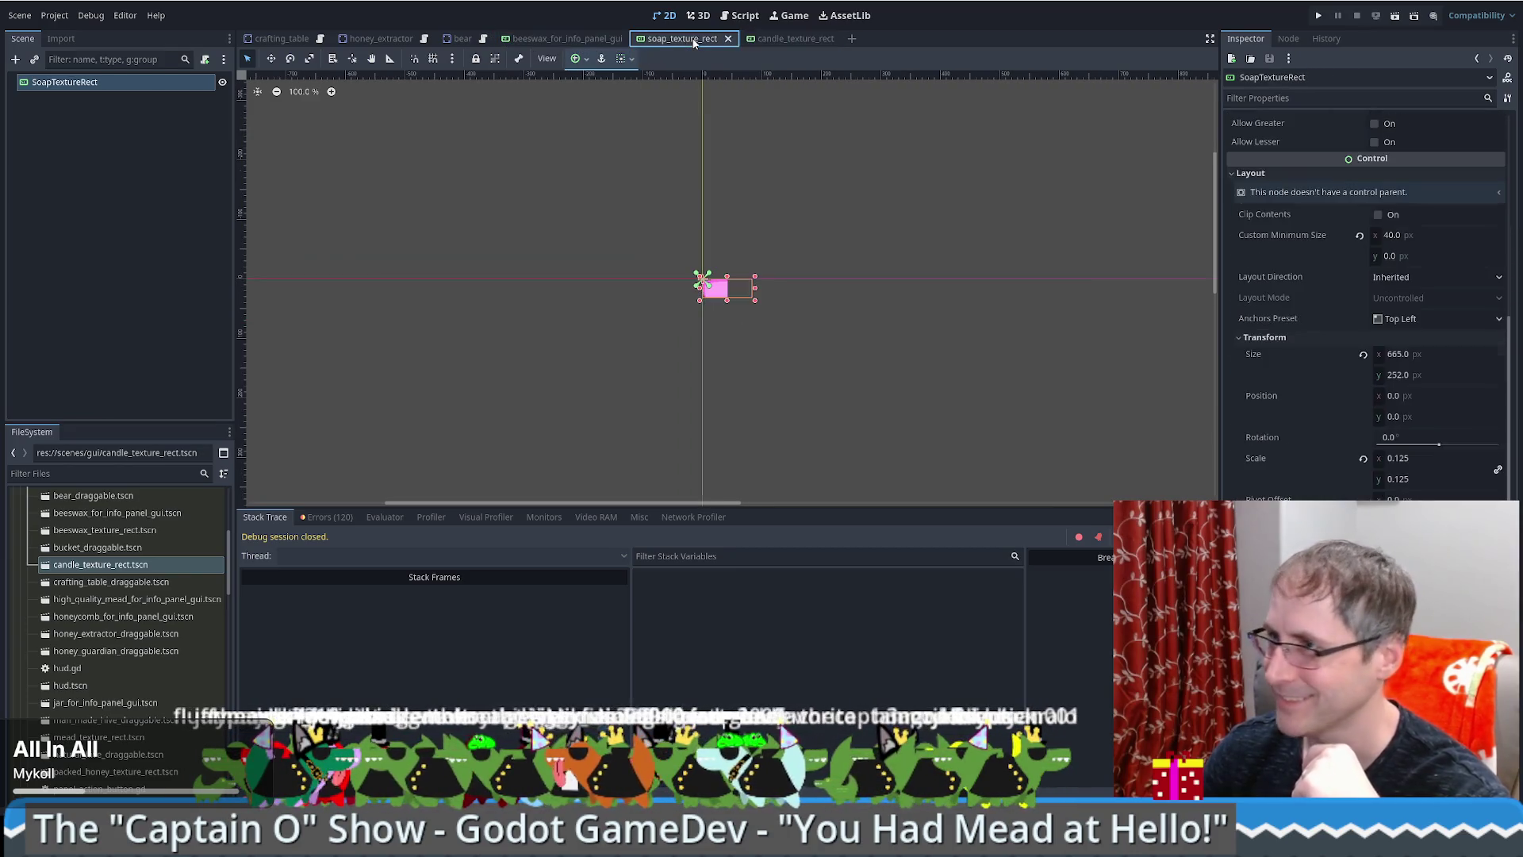
{"action": "left_click", "coordinate": [758, 40]}
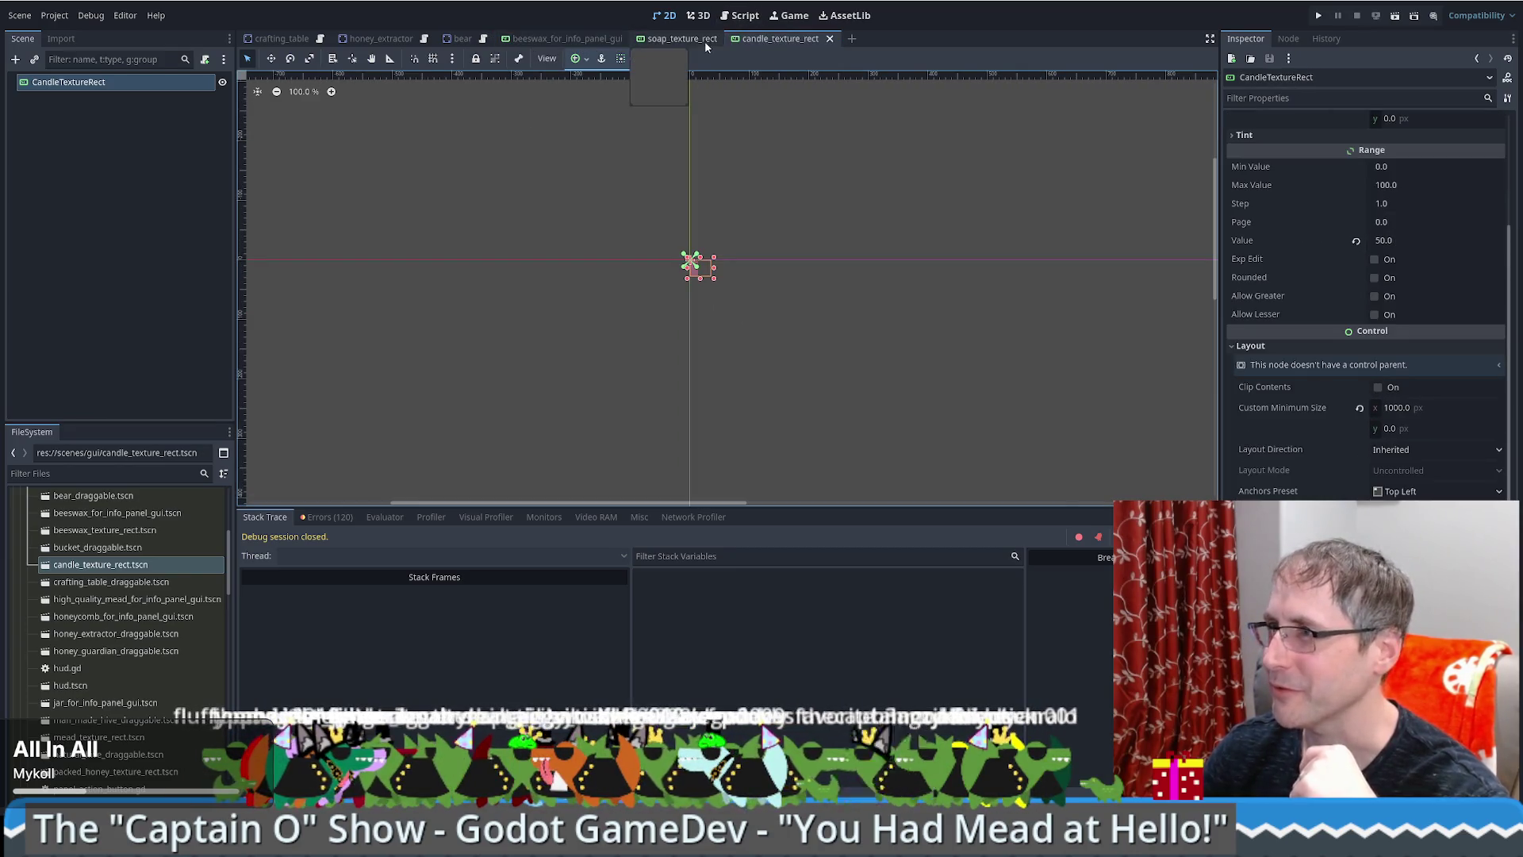
{"action": "left_click", "coordinate": [689, 40]}
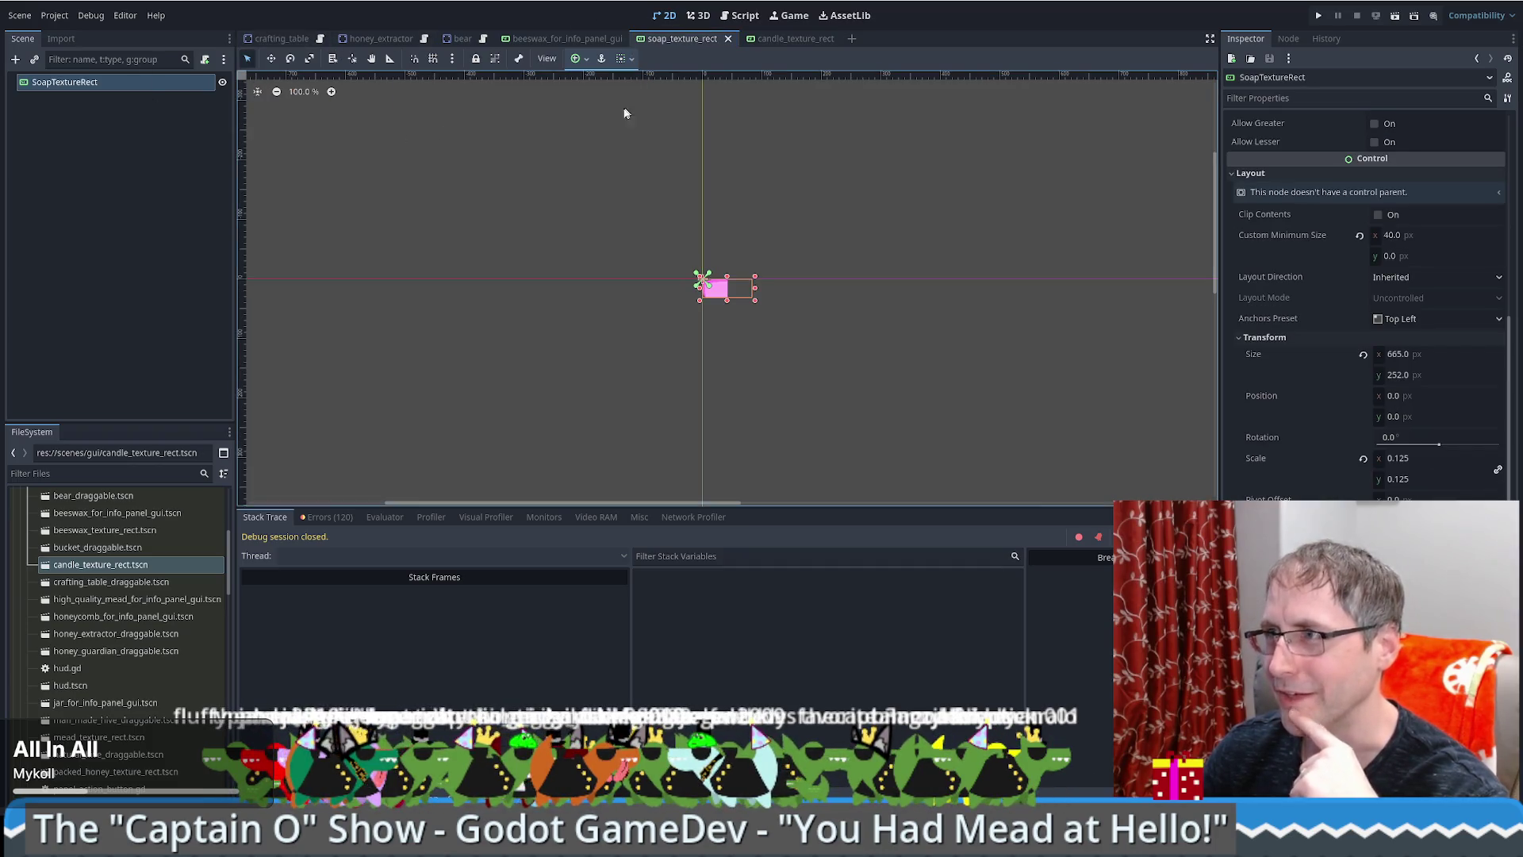
{"action": "key", "text": "ctrl+s"}
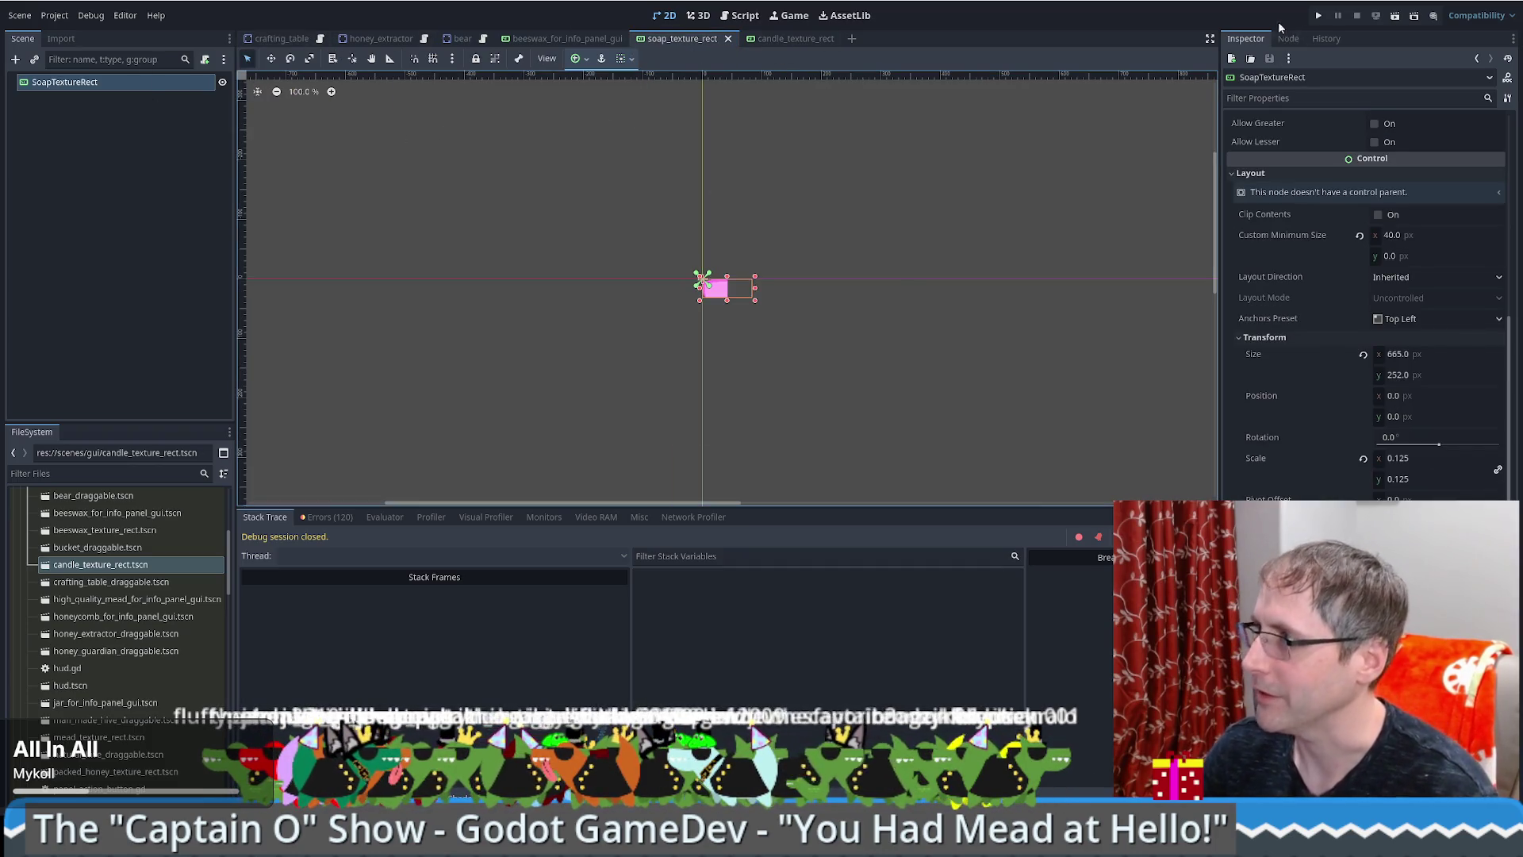
{"action": "left_click", "coordinate": [1319, 17]}
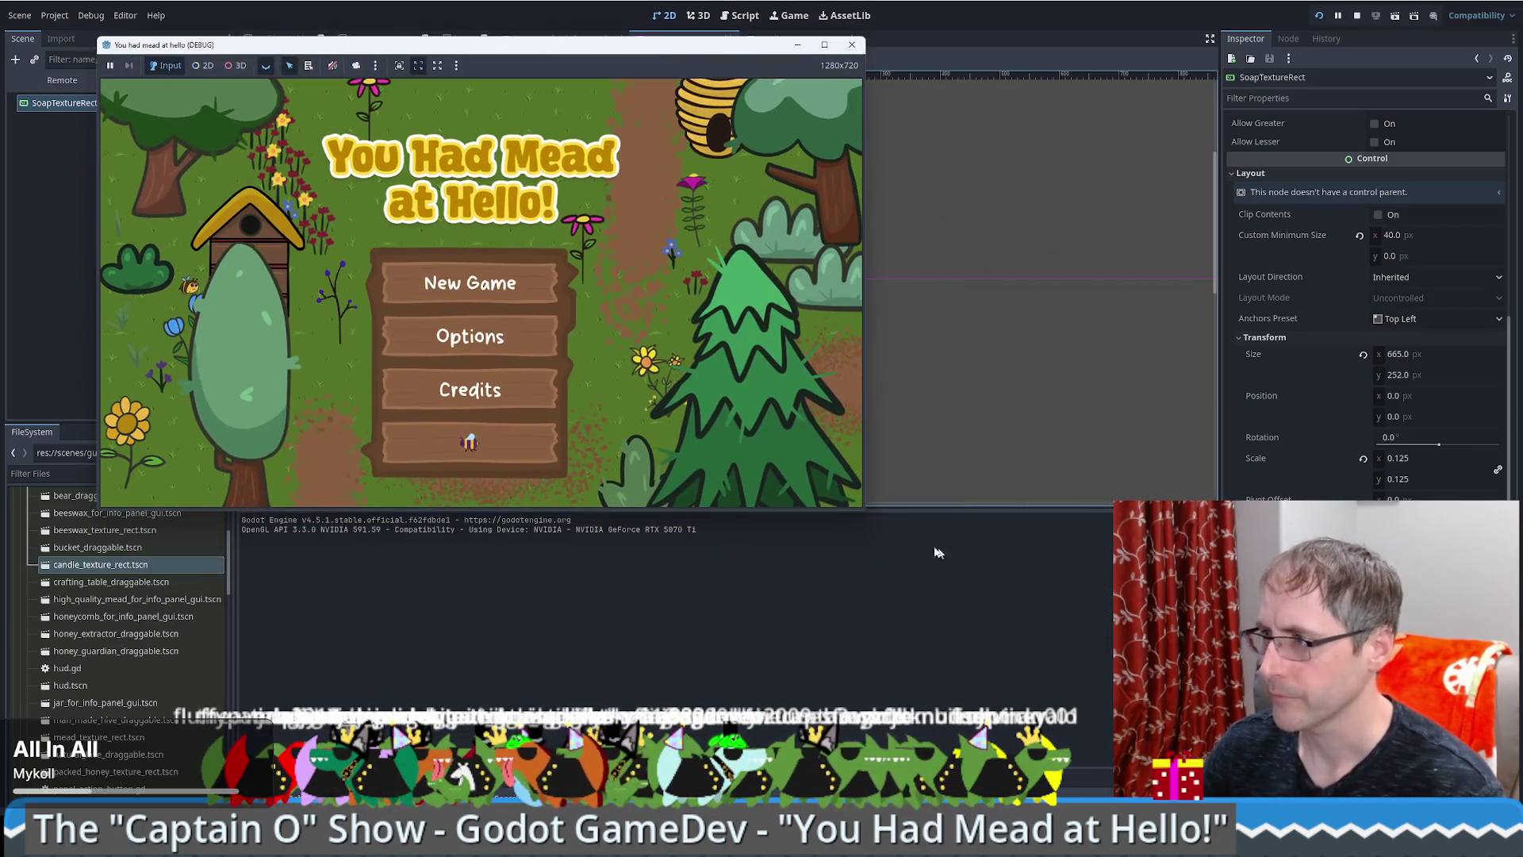
Step: Enlarge the game window, start from the title screen, load the save and use beeswax at the crafting table
{"action": "left_click_drag", "start_coordinate": [860, 511], "coordinate": [943, 591]}
{"action": "left_click", "coordinate": [506, 327]}
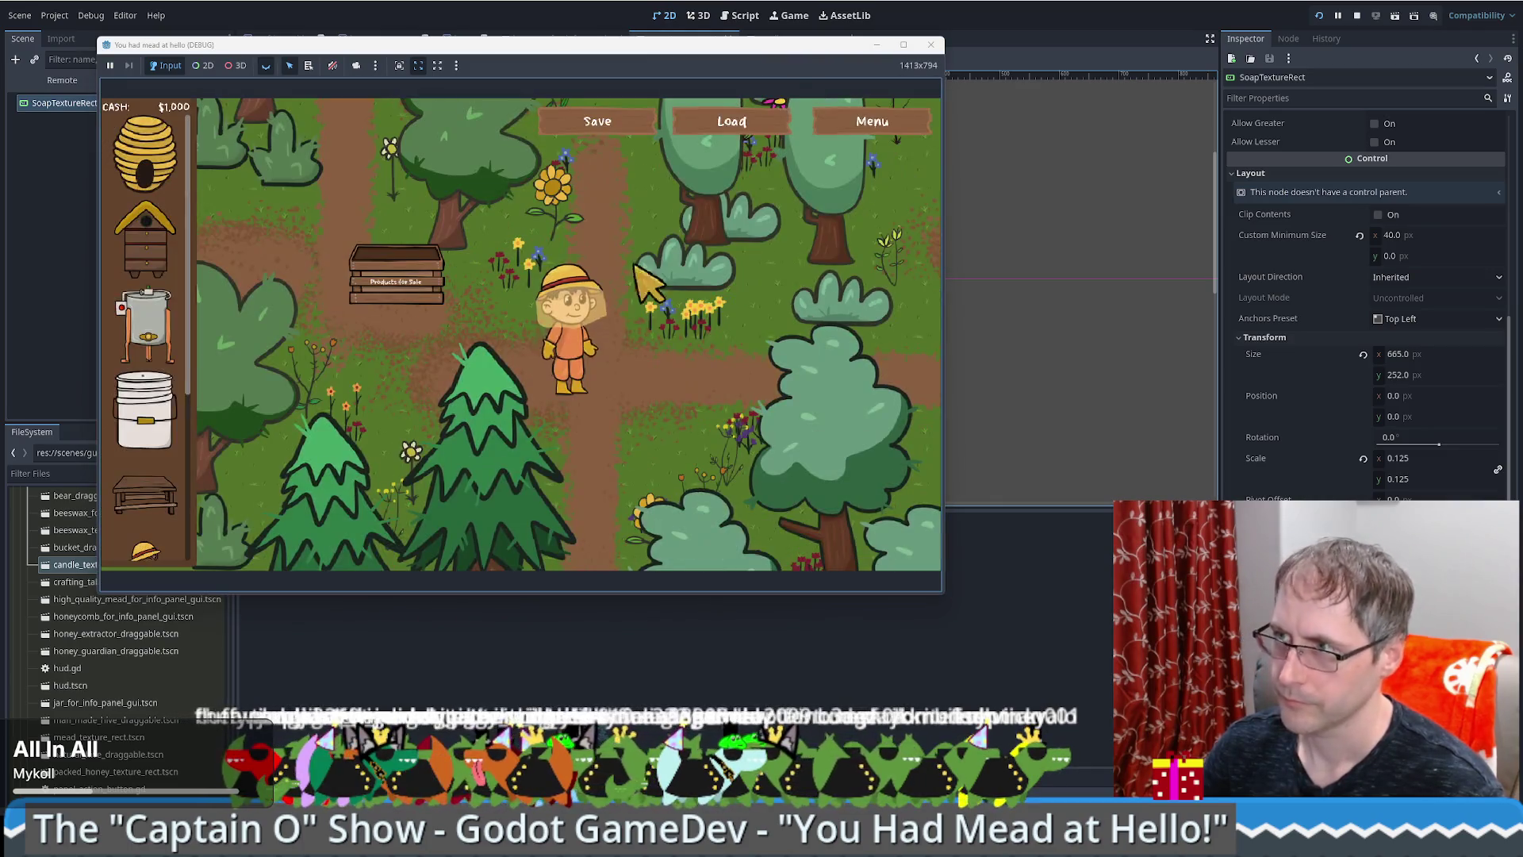
{"action": "left_click", "coordinate": [752, 122]}
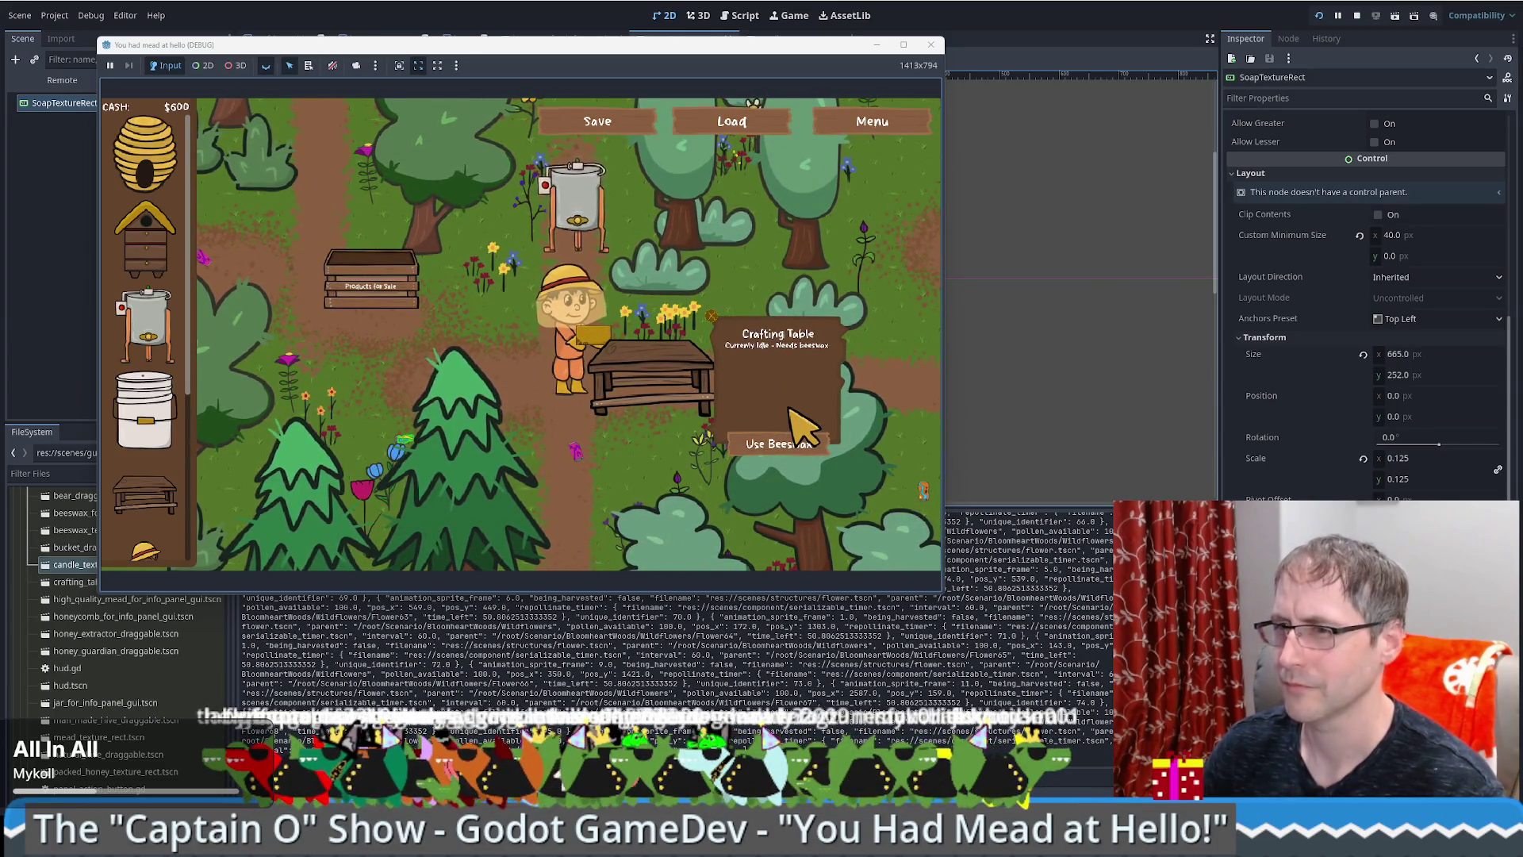
{"action": "left_click", "coordinate": [794, 443]}
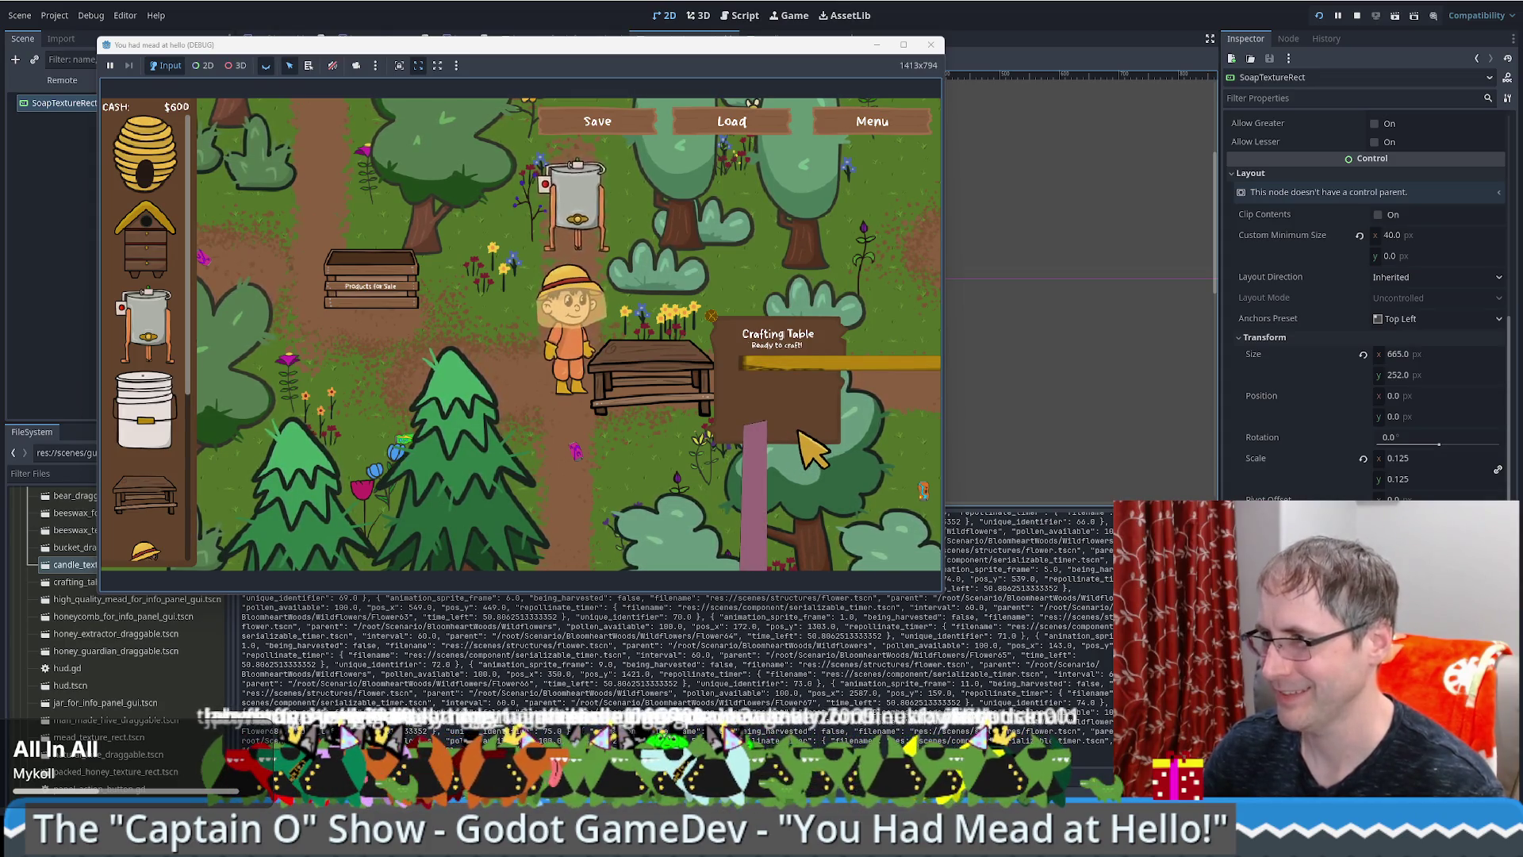
Step: Widen the game window further and walk the beekeeper left across the map
{"action": "left_click_drag", "start_coordinate": [952, 435], "coordinate": [1265, 465]}
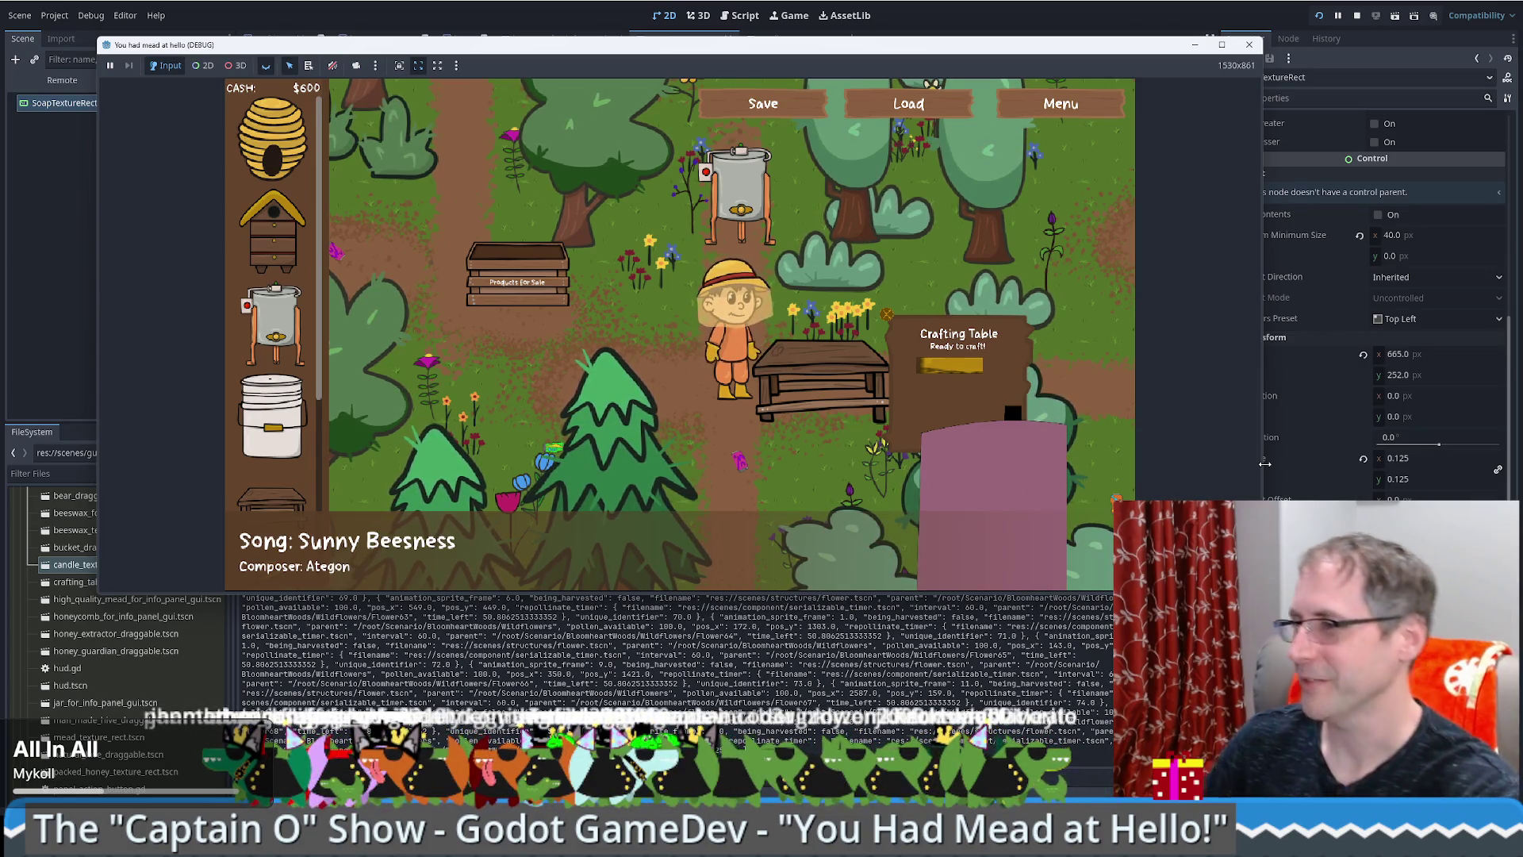
{"action": "left_click", "coordinate": [833, 425]}
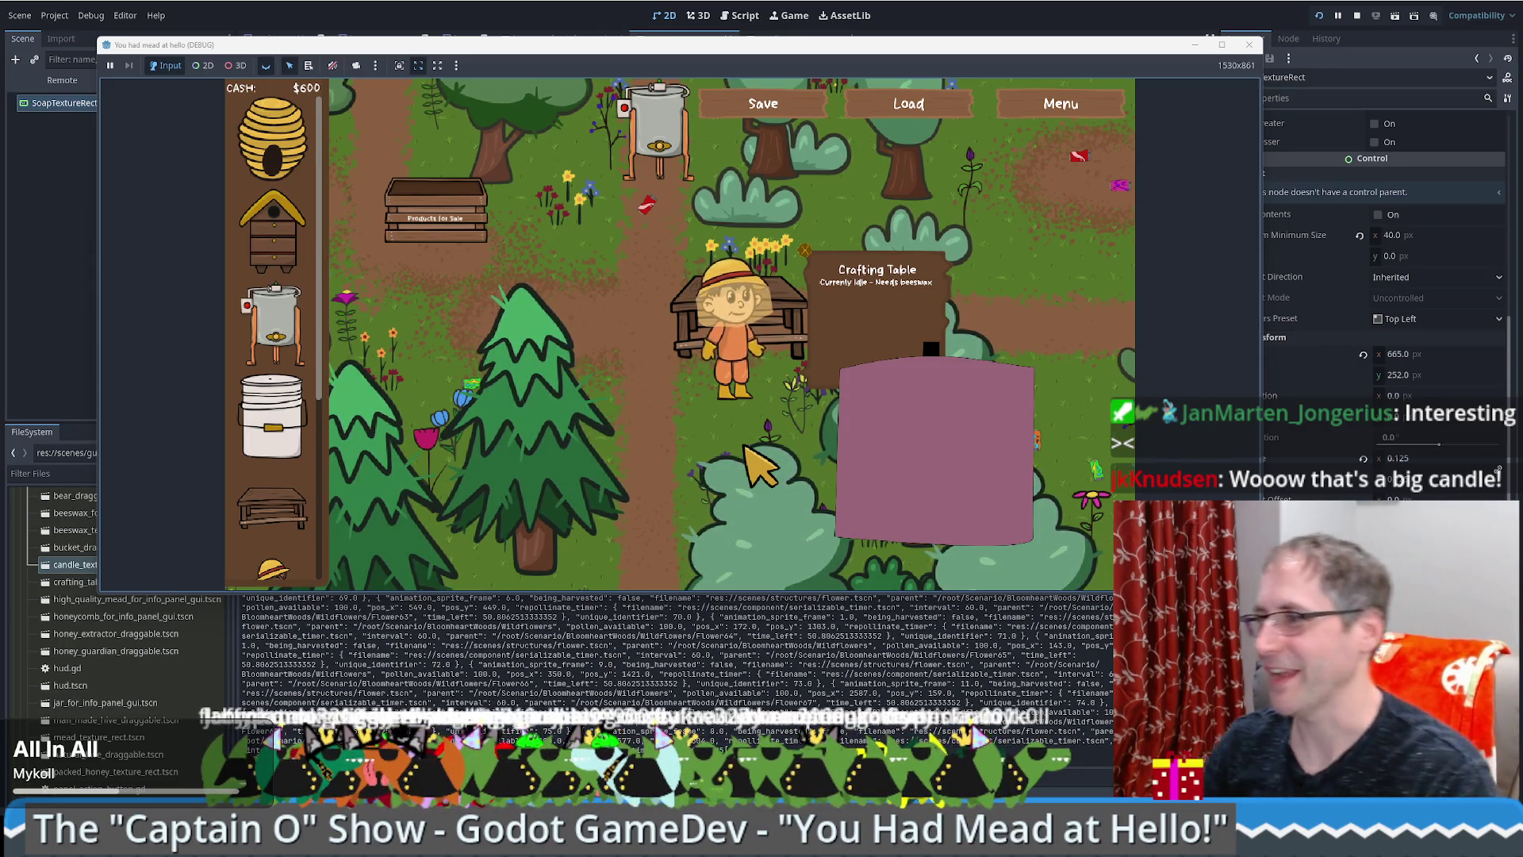
{"action": "key", "text": "Left"}
Step: Take beeswax from the Honey Extractor, walk it past the Crafting Table, then reload the saved game
{"action": "key", "text": "Up"}
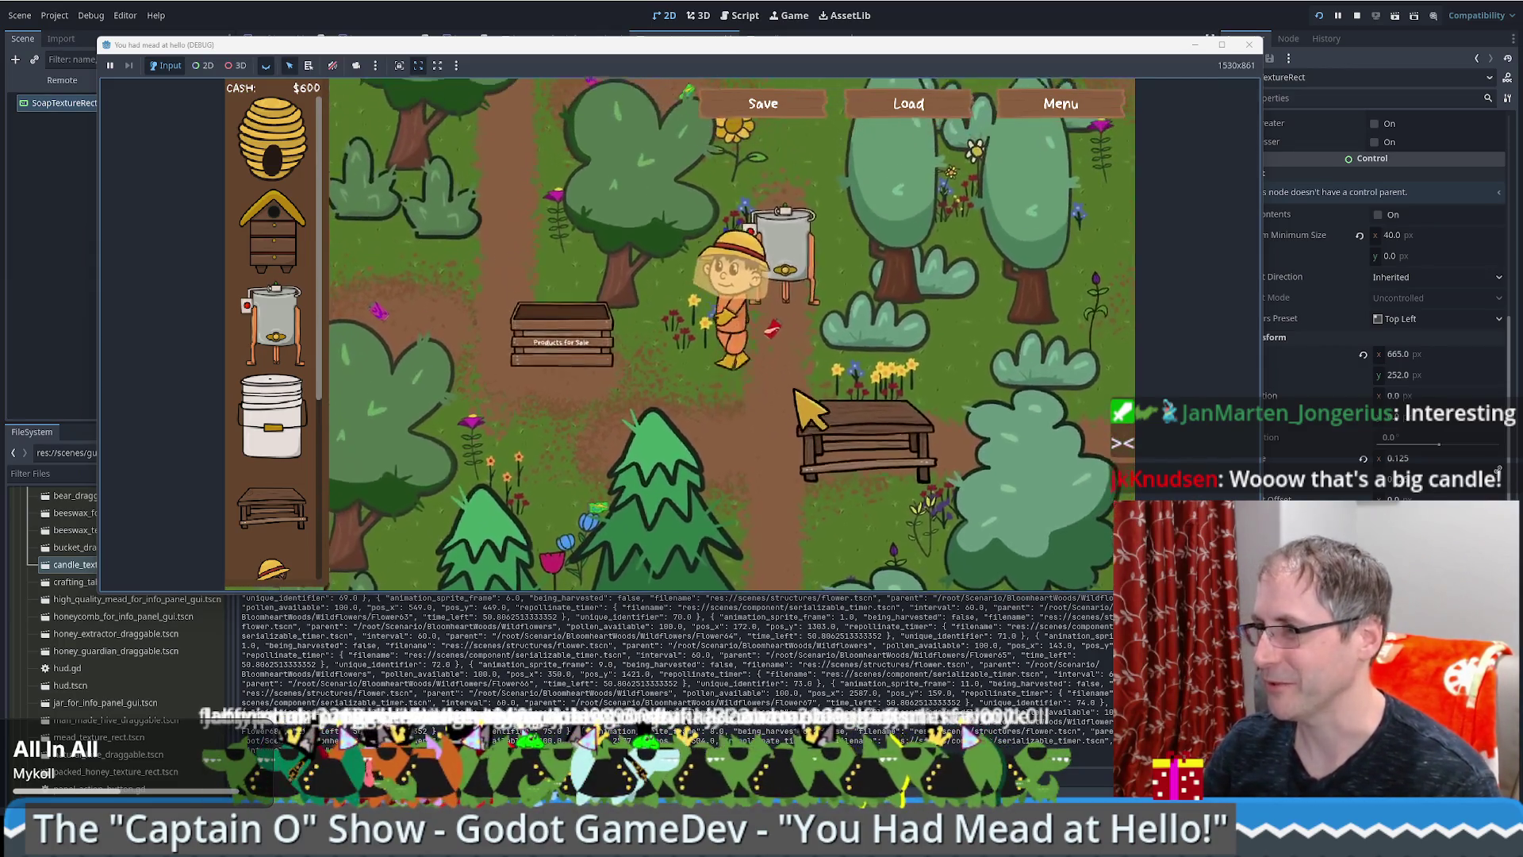
{"action": "left_click", "coordinate": [871, 426]}
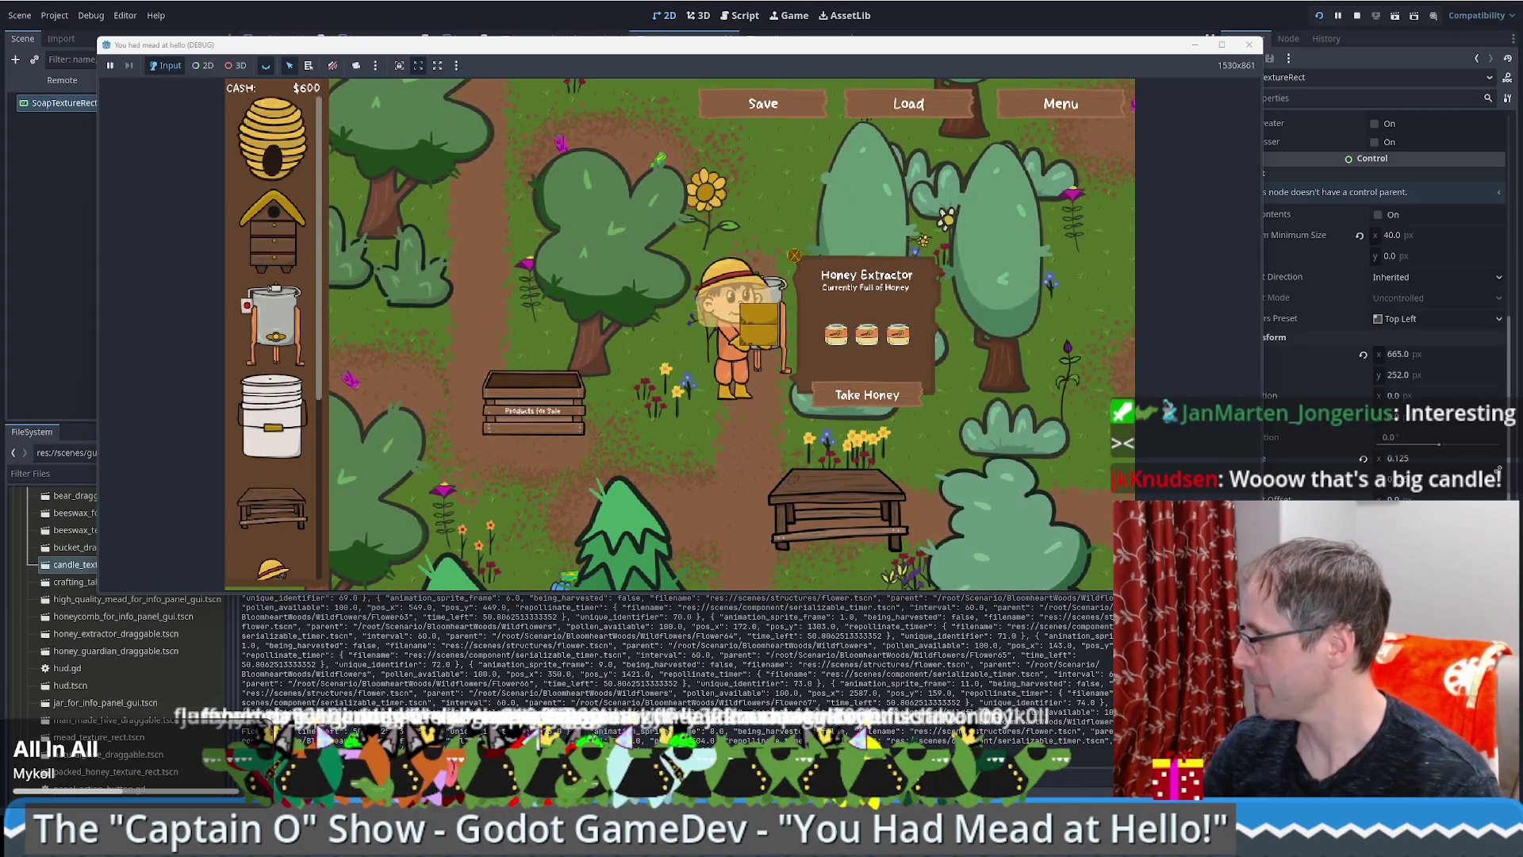
{"action": "left_click", "coordinate": [816, 495]}
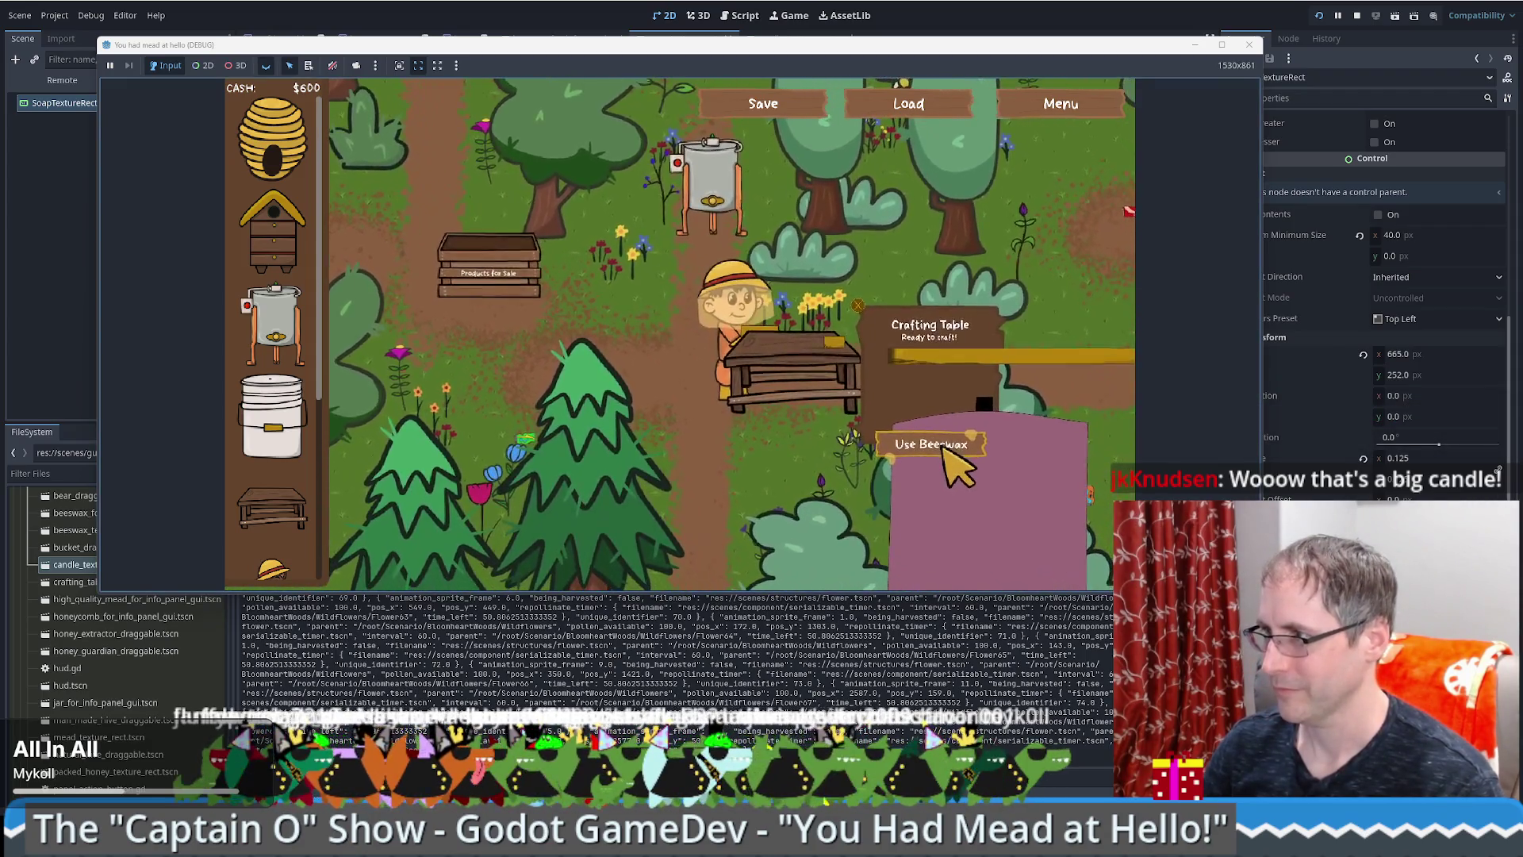
{"action": "left_click", "coordinate": [948, 448]}
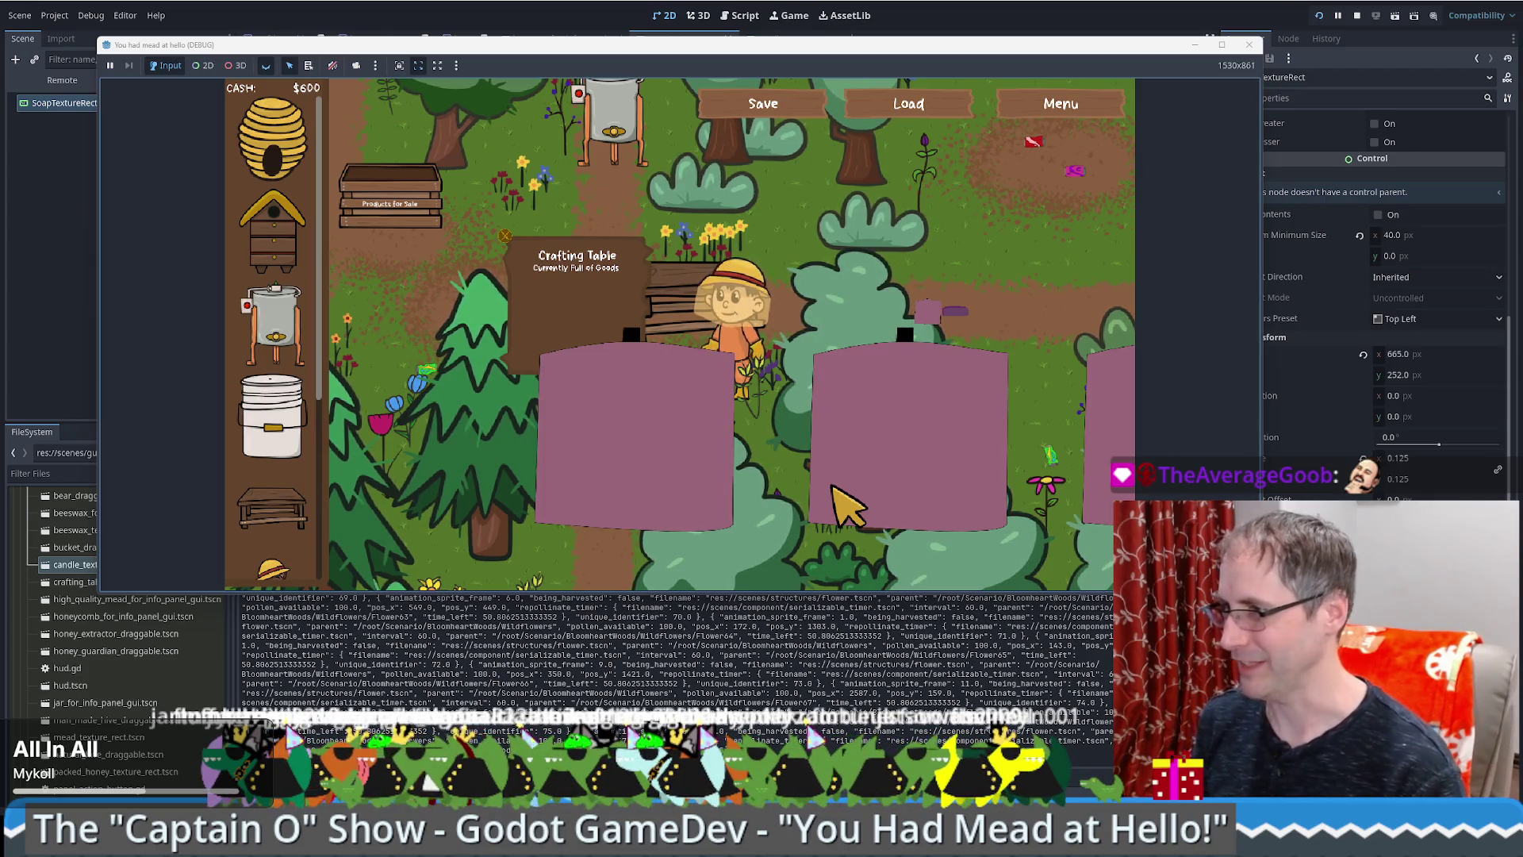
{"action": "left_click", "coordinate": [906, 107]}
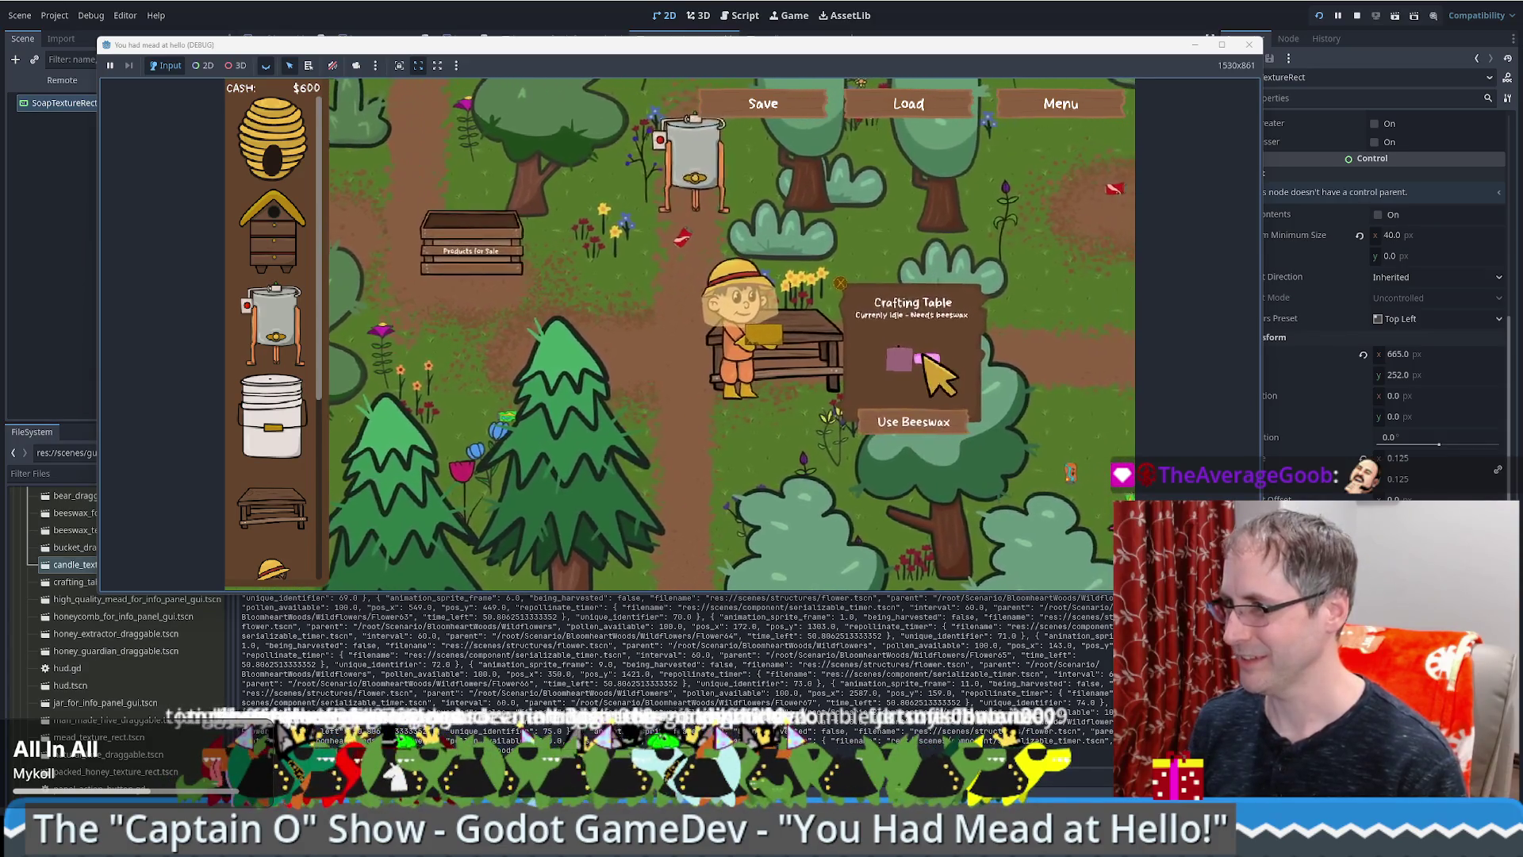
Step: Use beeswax at the Crafting Table to produce the wide pink soap bar
{"action": "left_click", "coordinate": [927, 423]}
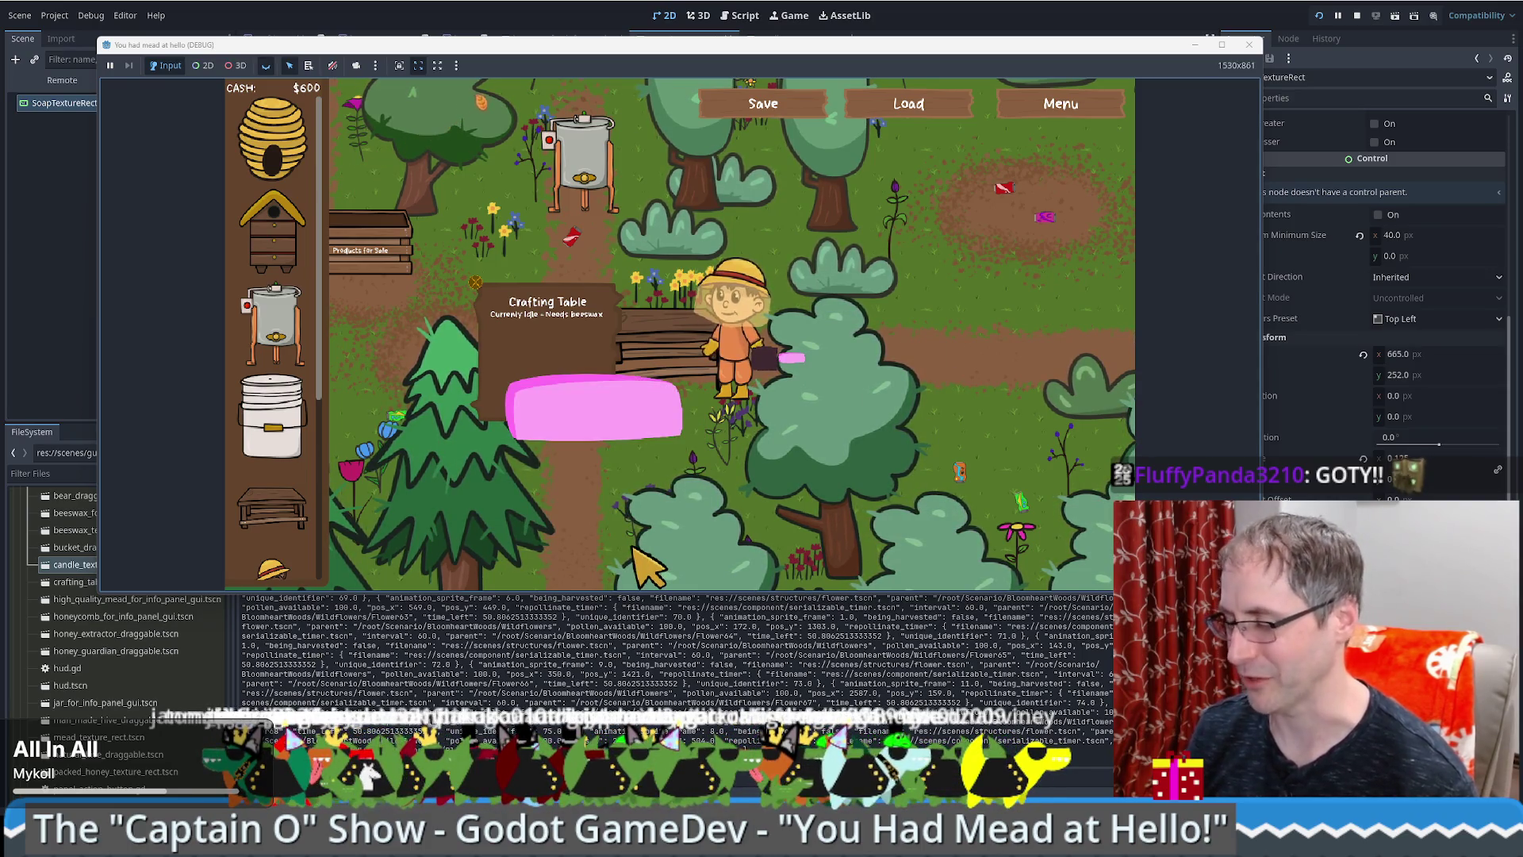
Step: Walk the beekeeper around the crafting table with the WASD keys, keeping the pink bar in view
{"action": "key", "text": "a"}
{"action": "key", "text": "s"}
{"action": "key", "text": "a"}
{"action": "key", "text": "s"}
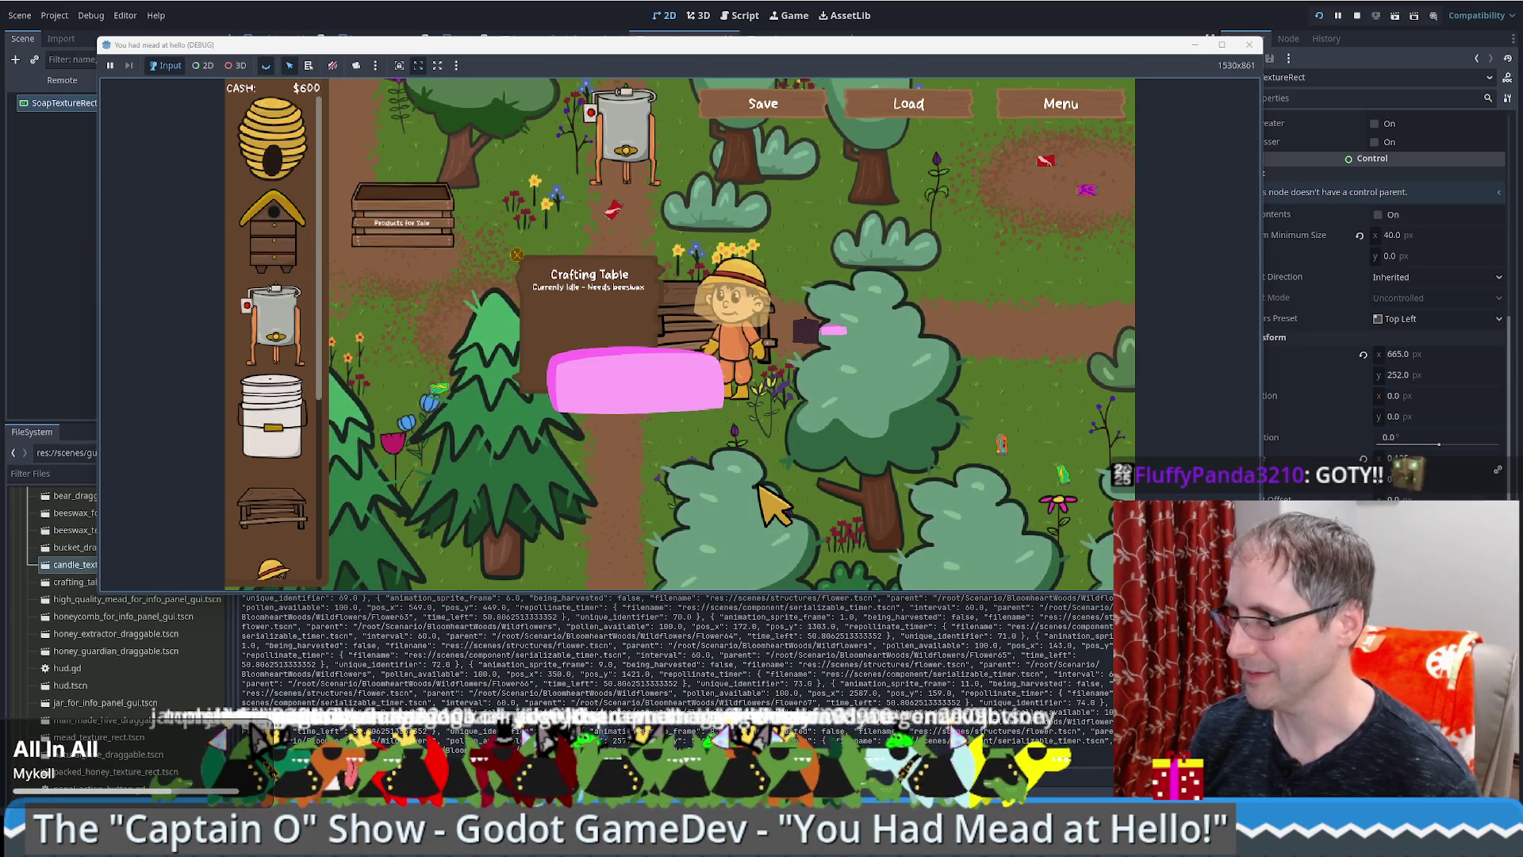
{"action": "key", "text": "w"}
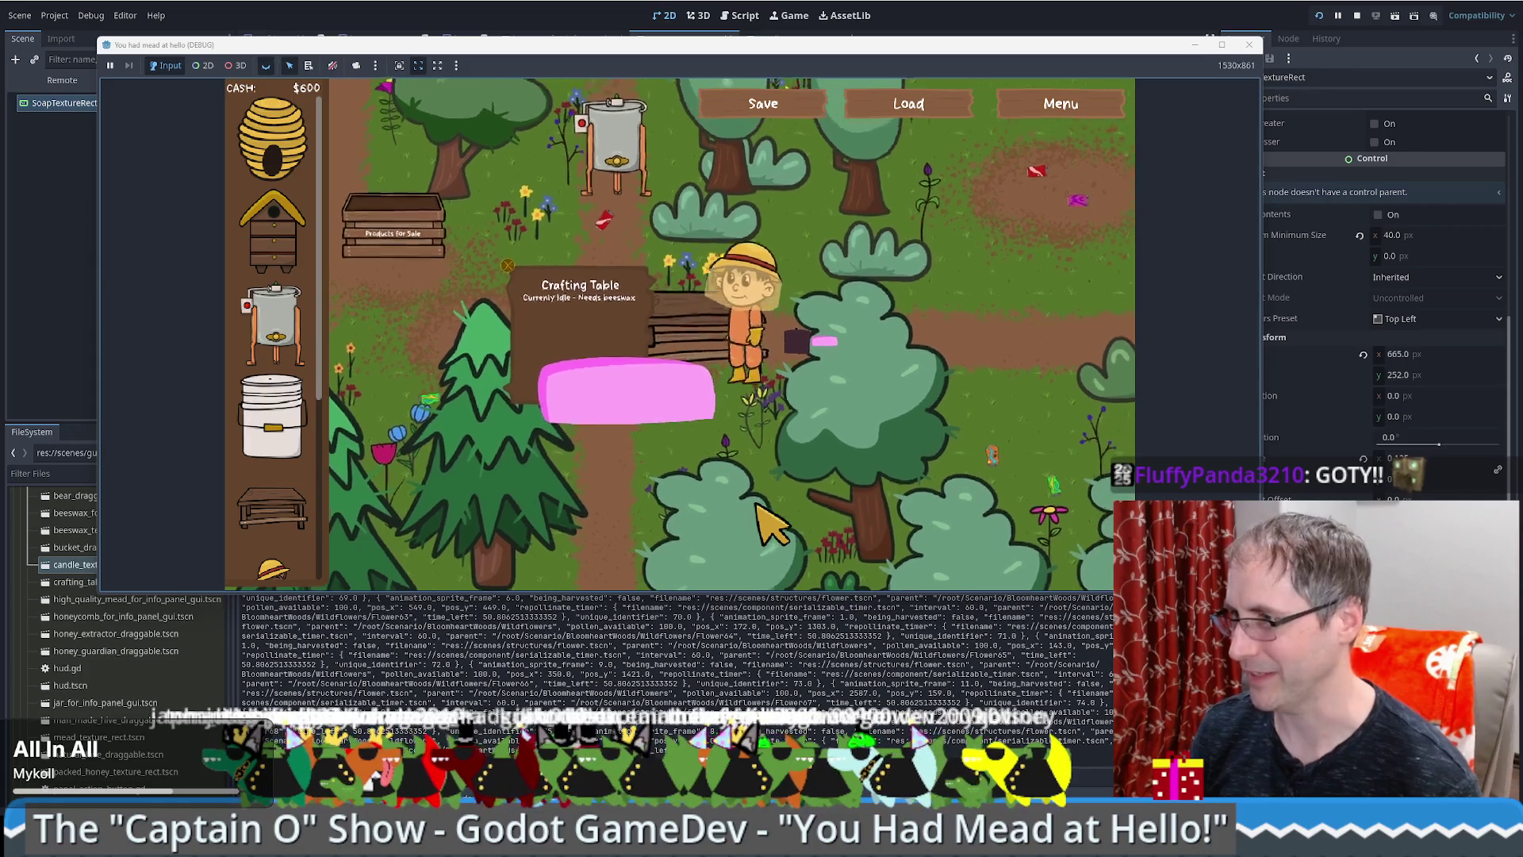
{"action": "key", "text": "a"}
{"action": "key", "text": "d"}
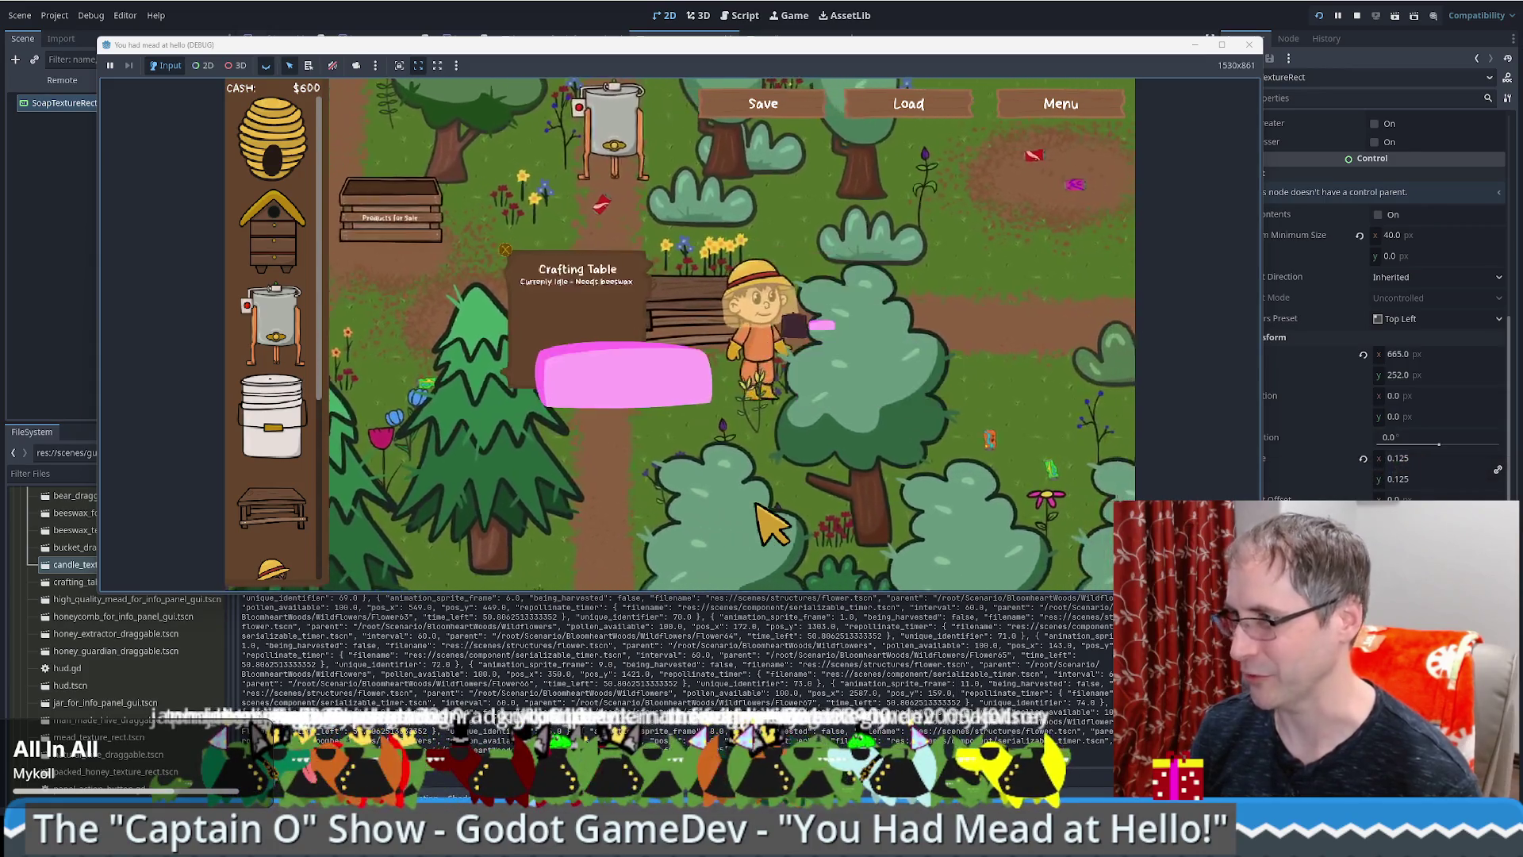
{"action": "key", "text": "w"}
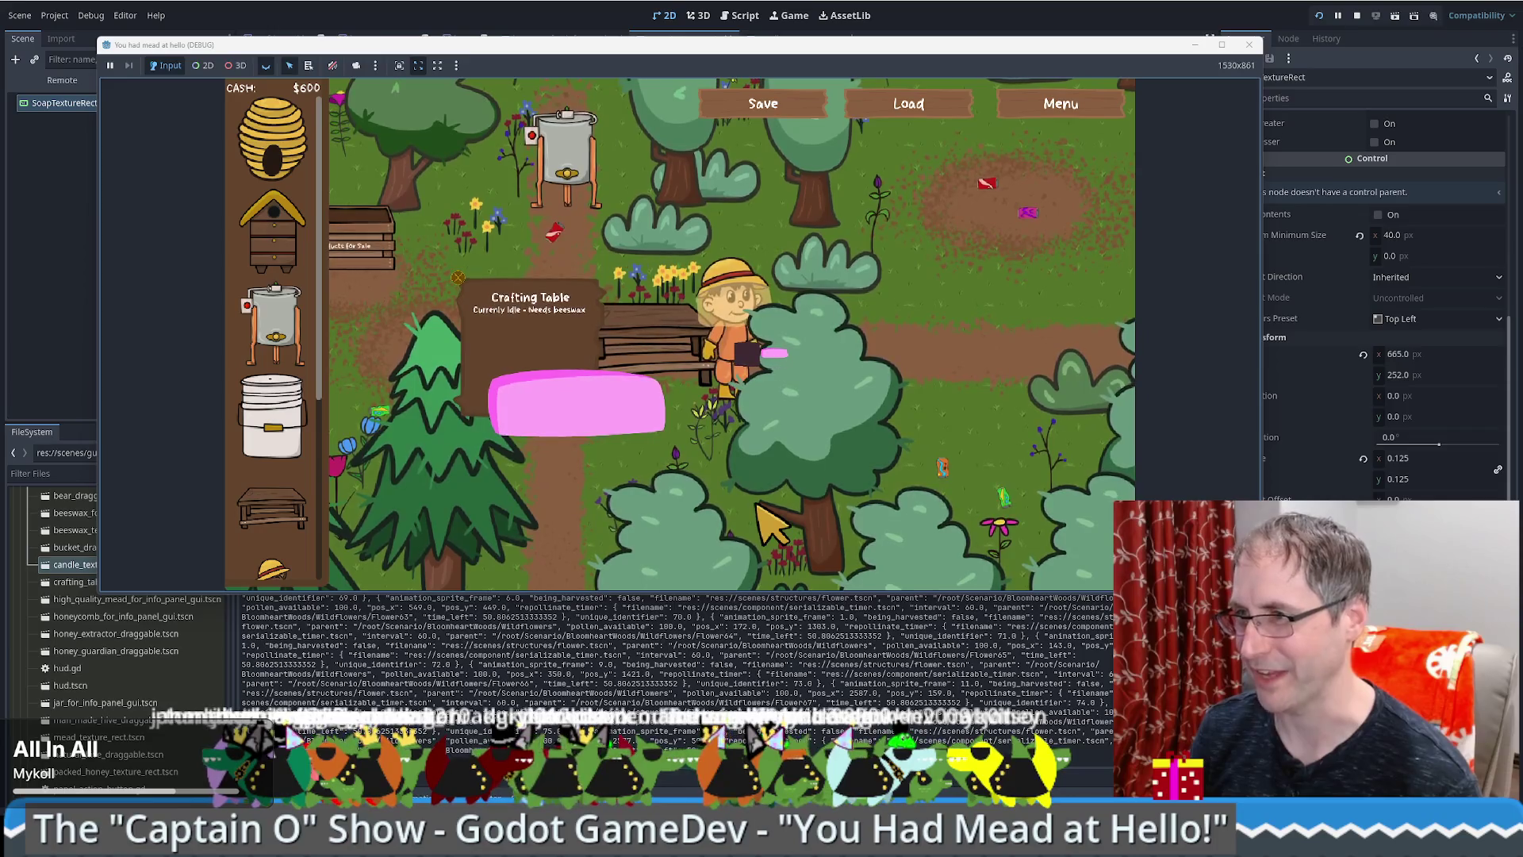